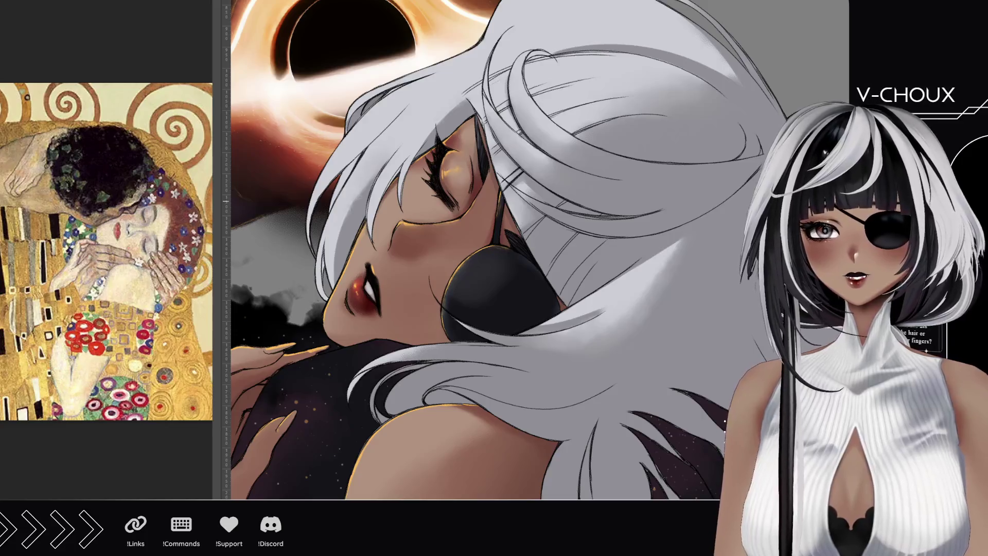
Turn the canvas upright and paint a thick dark strand down the fringe, darkening its top end
mouse_move(507, 77)
left_mouse_down()
mouse_move(415, 252)
mouse_move(452, 256)
left_mouse_up()
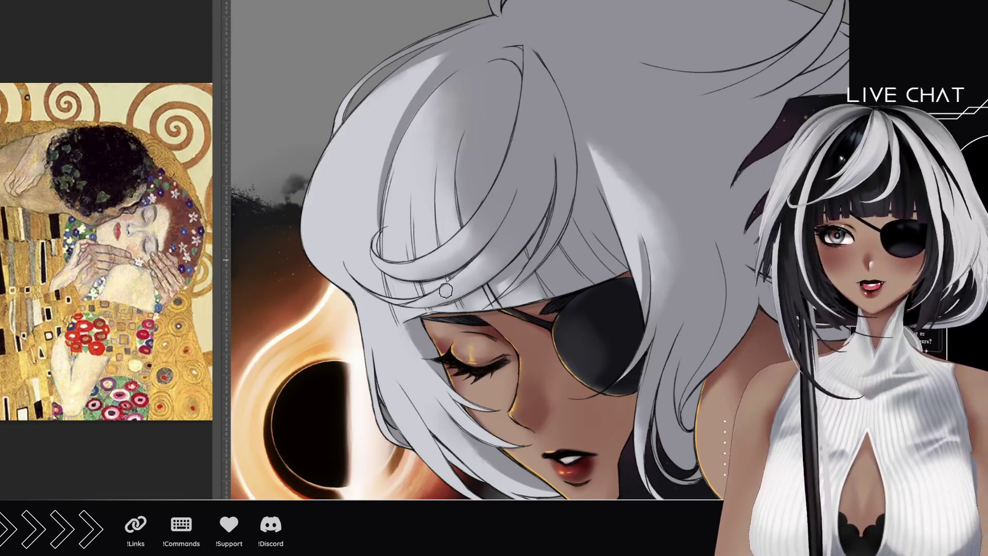
mouse_move(405, 317)
left_mouse_down()
mouse_move(391, 211)
mouse_move(397, 289)
mouse_move(393, 197)
mouse_move(452, 97)
left_mouse_up()
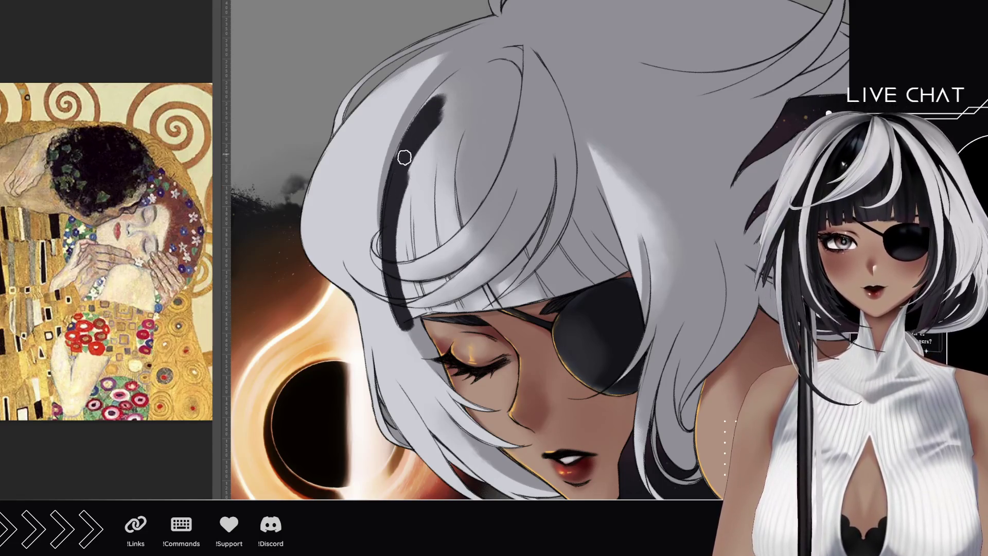
left_click_drag(422, 131, 452, 98)
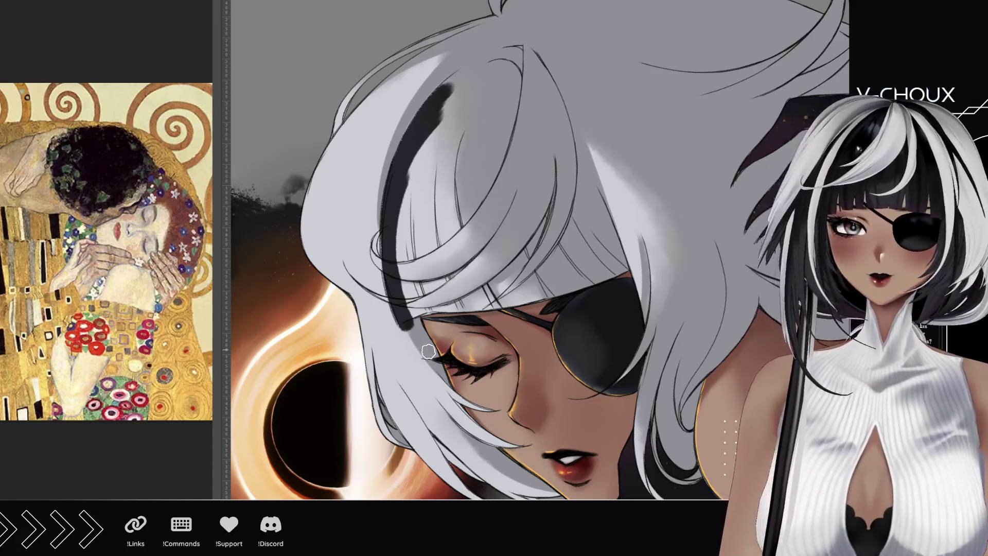
left_click_drag(450, 86, 436, 106)
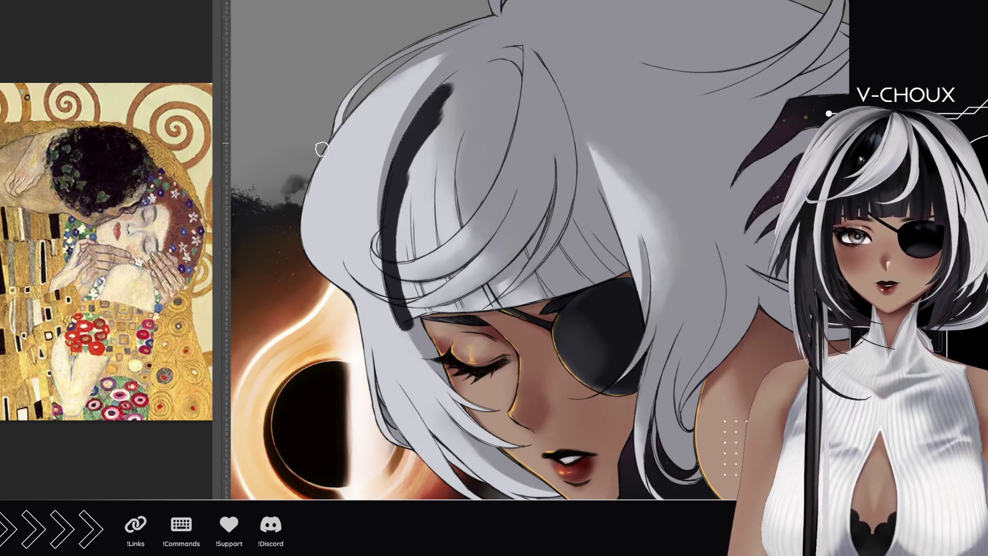
scroll(422, 95, "up", 6)
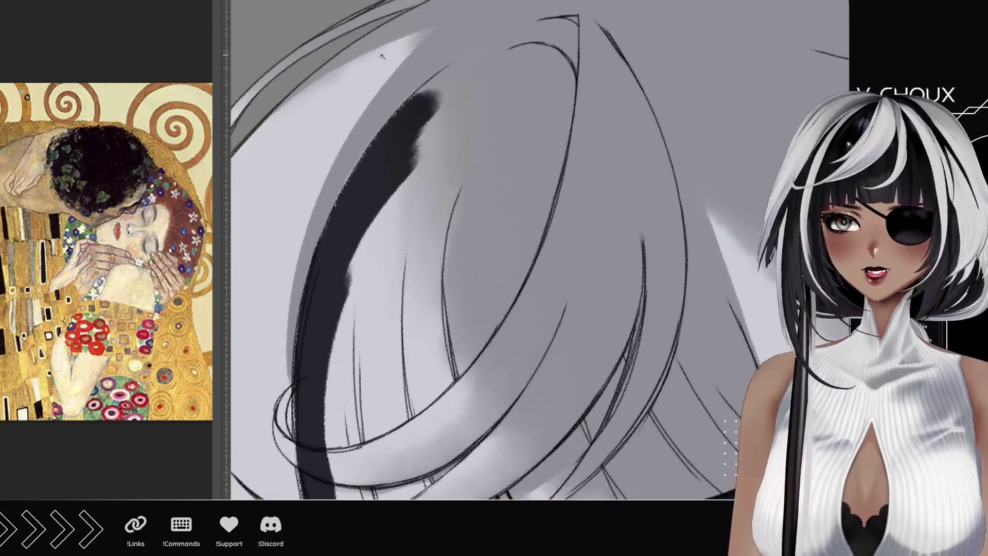
Extend the dark strand up and to the right so it curls into a hooked top
mouse_move(330, 164)
left_mouse_down()
mouse_move(370, 160)
mouse_move(458, 203)
left_mouse_up()
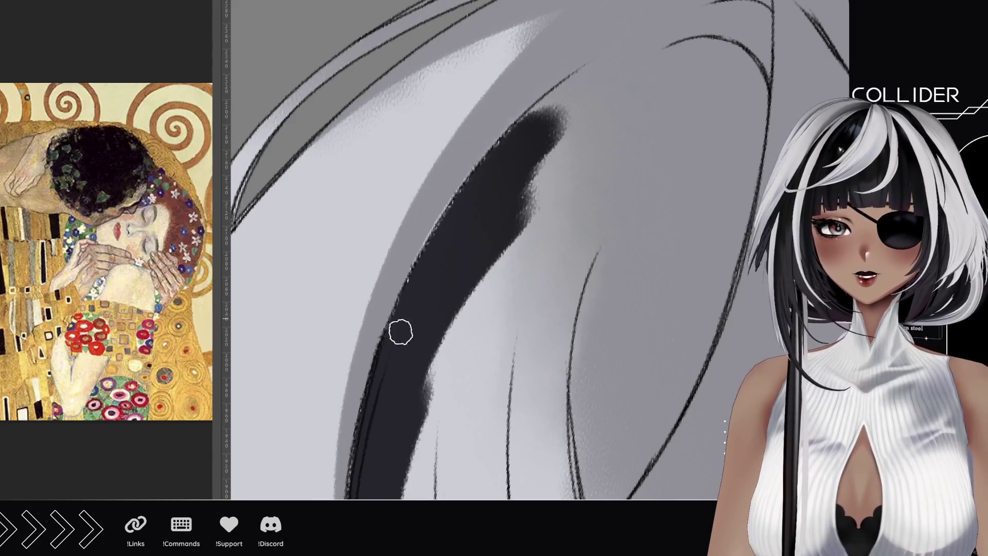
mouse_move(435, 265)
left_mouse_down()
mouse_move(408, 267)
mouse_move(380, 359)
left_mouse_up()
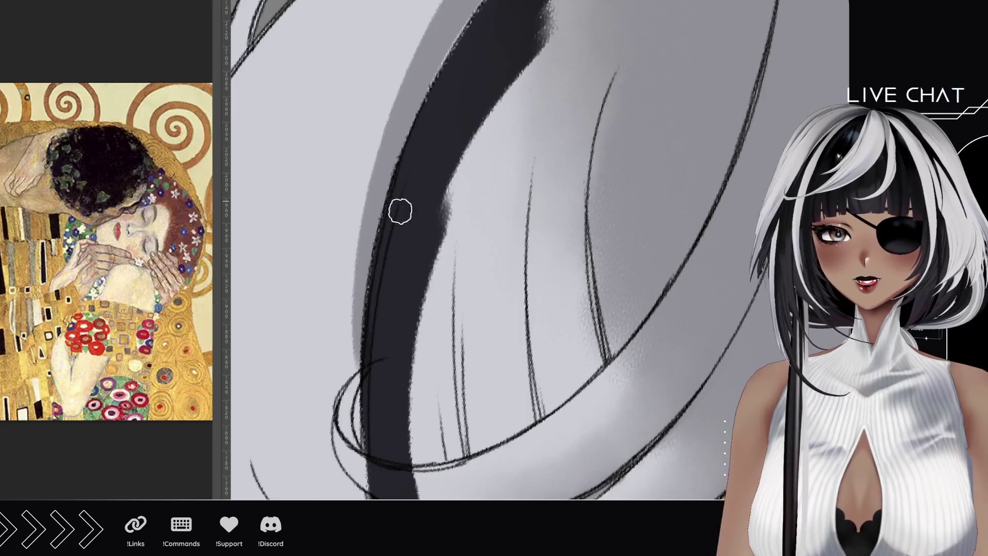
mouse_move(404, 200)
left_mouse_down()
mouse_move(435, 172)
mouse_move(391, 370)
mouse_move(408, 303)
left_mouse_up()
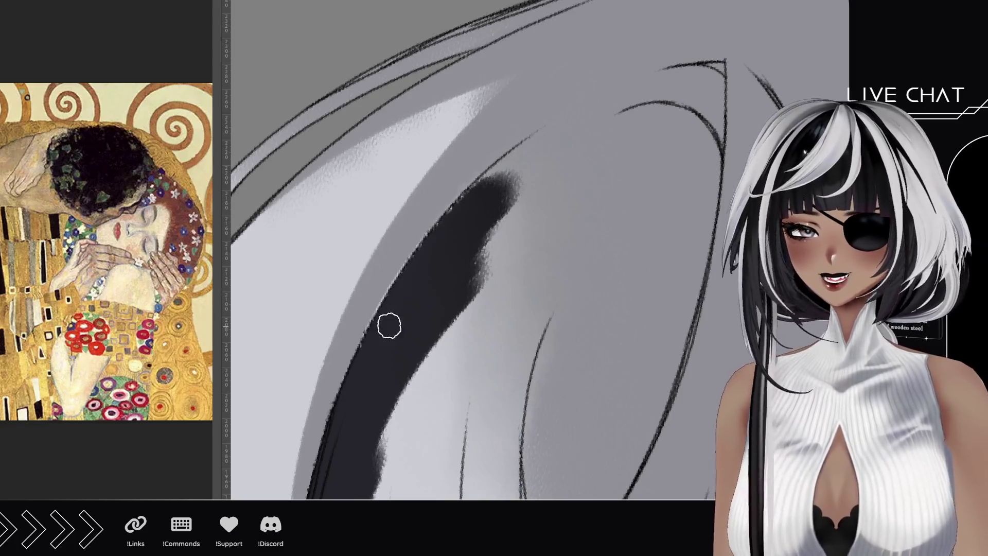
mouse_move(465, 210)
left_mouse_down()
mouse_move(414, 294)
mouse_move(481, 206)
mouse_move(642, 110)
mouse_move(529, 161)
mouse_move(668, 137)
mouse_move(648, 117)
mouse_move(692, 131)
mouse_move(628, 110)
mouse_move(689, 129)
mouse_move(700, 138)
mouse_move(620, 115)
mouse_move(700, 139)
mouse_move(657, 115)
mouse_move(702, 146)
mouse_move(710, 169)
left_mouse_up()
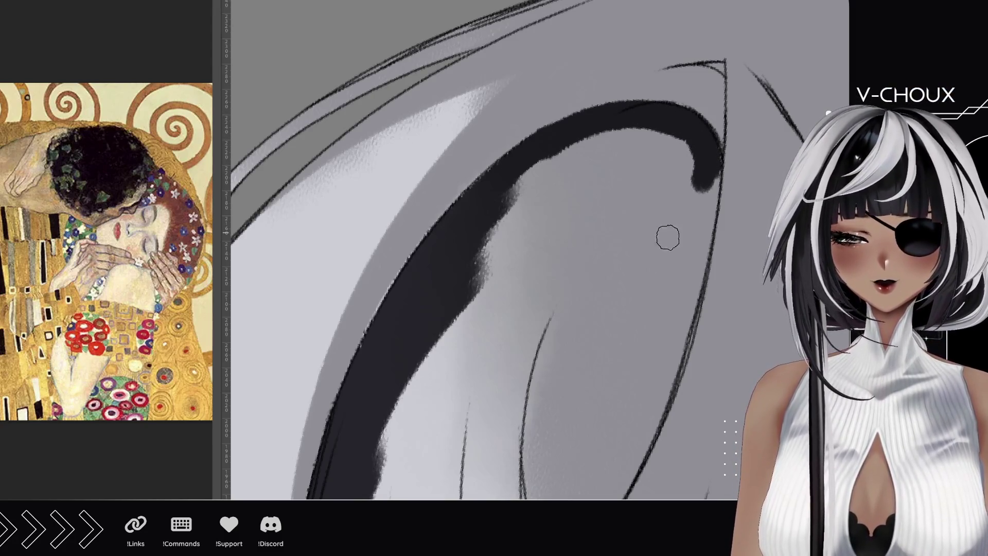
scroll(664, 231, "down", 10)
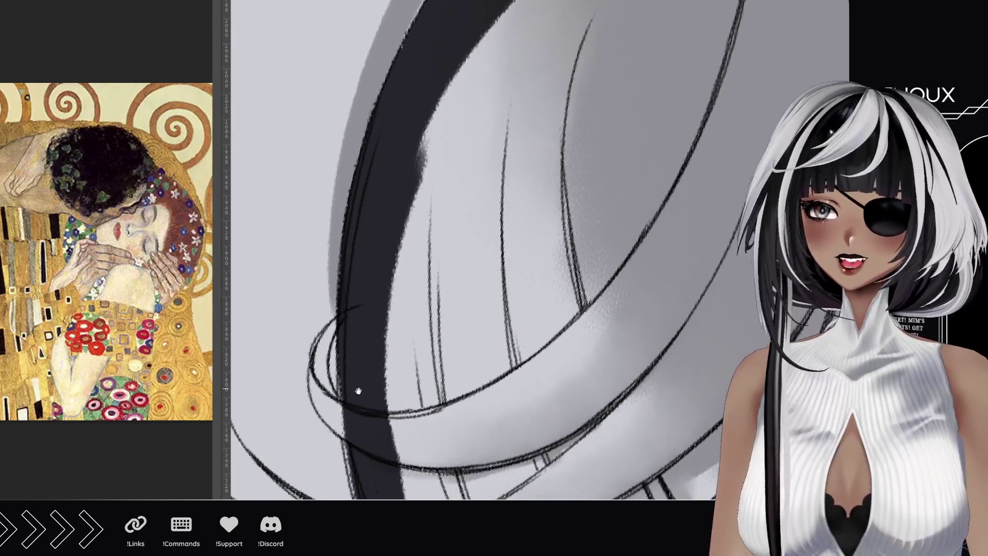
Paint a dark band along the lower edge of the hair lock
scroll(354, 393, "down", 8)
mouse_move(454, 325)
left_mouse_down()
mouse_move(536, 332)
mouse_move(446, 329)
mouse_move(566, 324)
left_mouse_up()
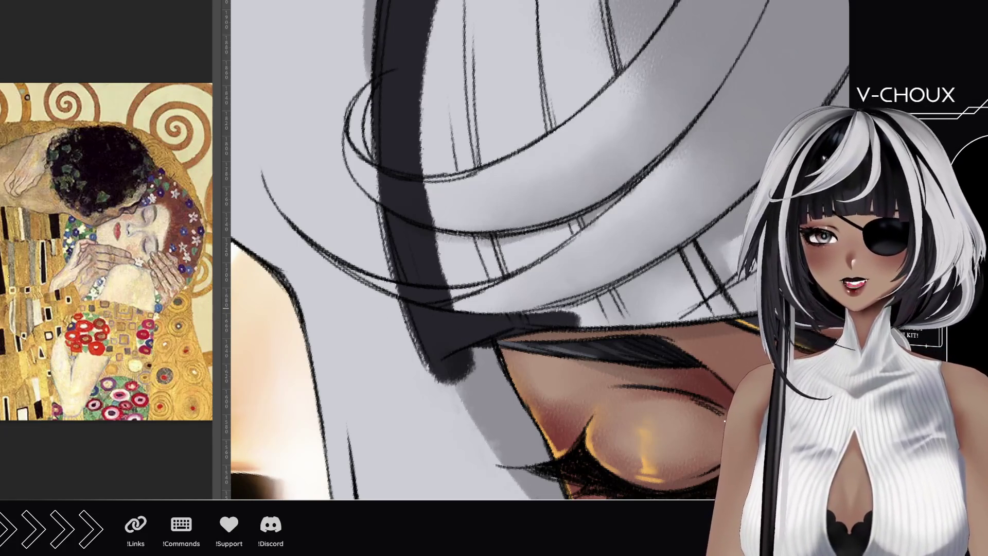
left_click_drag(236, 357, 268, 225)
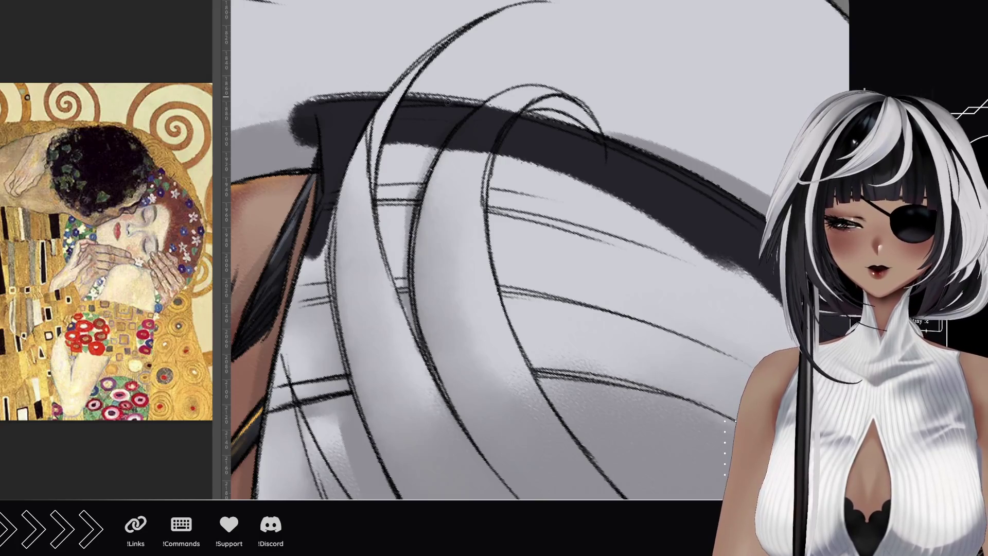
Cross the band with light strands and add a dark vertical strand with a lightened edge
mouse_move(448, 149)
left_mouse_down()
mouse_move(496, 105)
mouse_move(502, 126)
mouse_move(482, 170)
mouse_move(486, 152)
mouse_move(474, 159)
mouse_move(463, 150)
mouse_move(440, 166)
mouse_move(455, 143)
left_mouse_up()
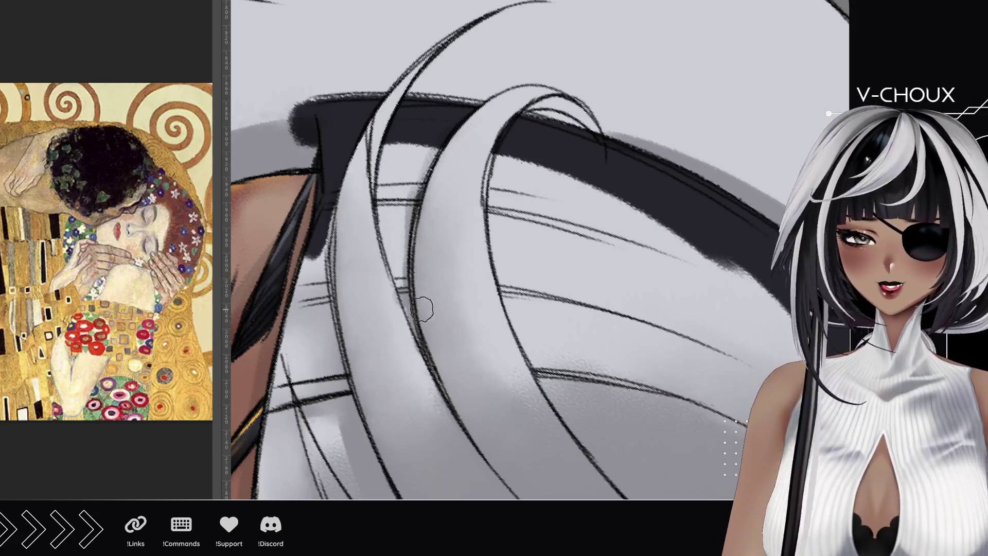
mouse_move(436, 347)
left_mouse_down()
mouse_move(394, 188)
mouse_move(405, 282)
mouse_move(392, 141)
mouse_move(399, 234)
mouse_move(411, 198)
left_mouse_up()
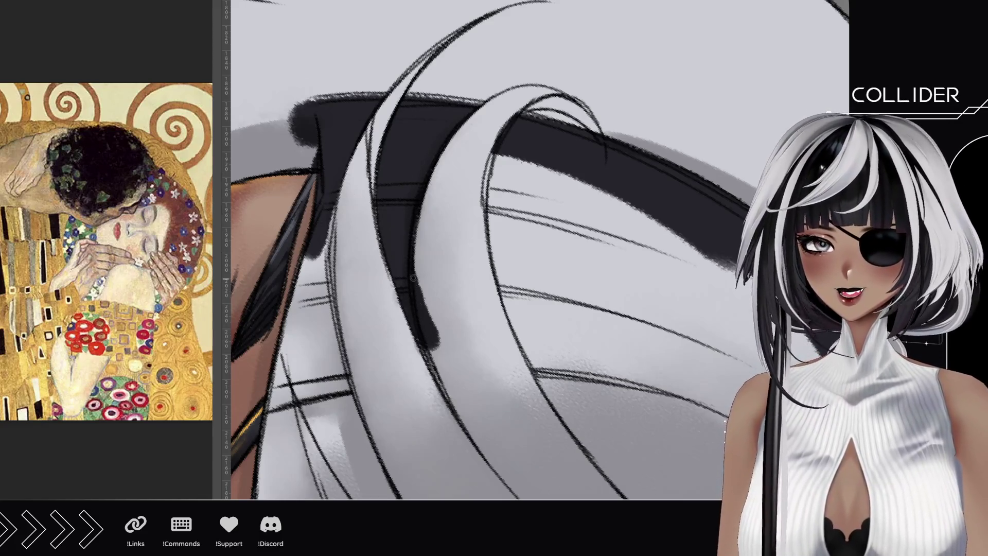
mouse_move(417, 270)
left_mouse_down()
mouse_move(440, 350)
mouse_move(420, 257)
left_mouse_up()
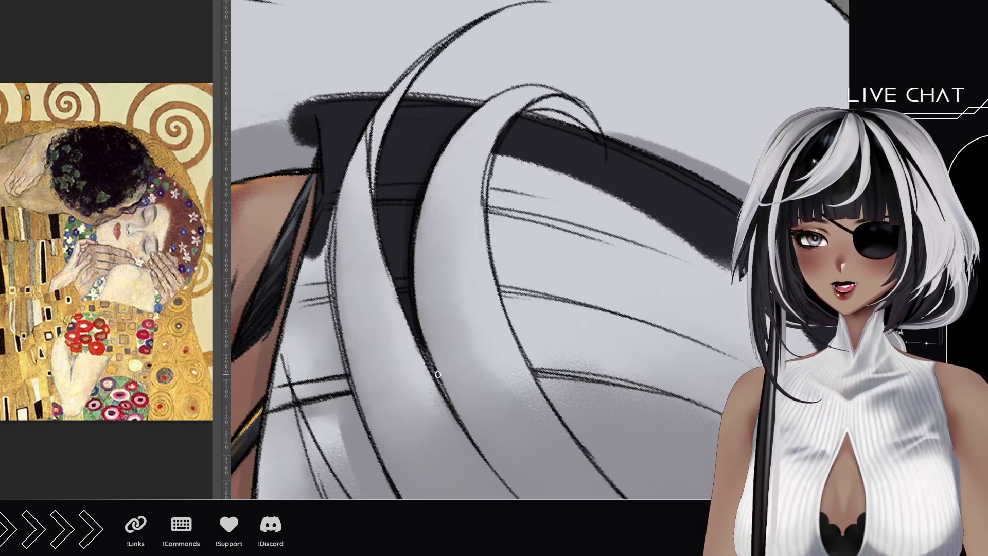
left_click_drag(400, 363, 419, 192)
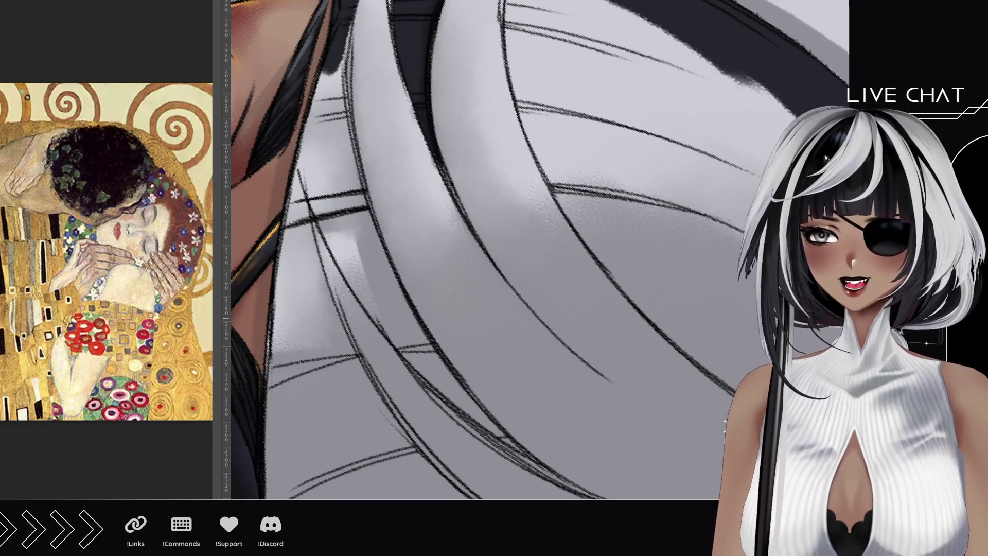
Retrace the looping dark curve with upward strokes all the way to its top
left_click_drag(484, 247, 484, 195)
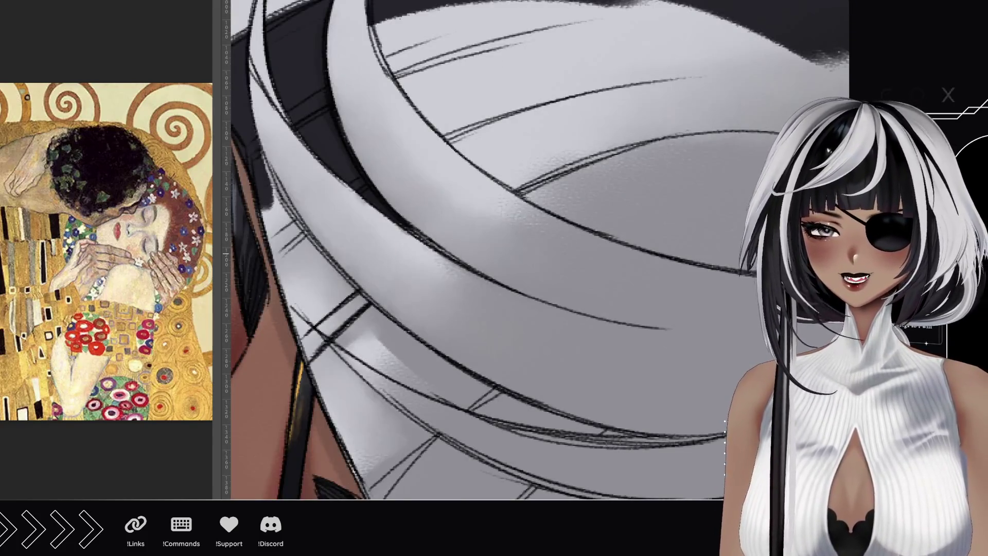
mouse_move(402, 256)
left_mouse_down()
mouse_move(532, 255)
mouse_move(487, 269)
left_mouse_up()
mouse_move(417, 357)
left_mouse_down()
mouse_move(463, 288)
mouse_move(448, 231)
mouse_move(379, 302)
mouse_move(305, 275)
left_mouse_up()
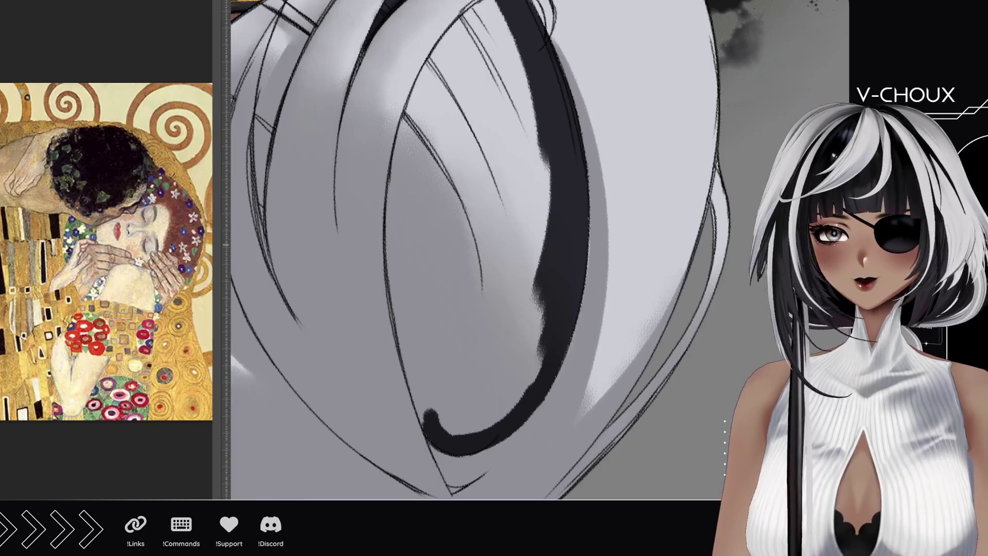
mouse_move(408, 352)
left_mouse_down()
mouse_move(430, 424)
mouse_move(397, 284)
left_mouse_up()
left_click_drag(412, 363, 405, 179)
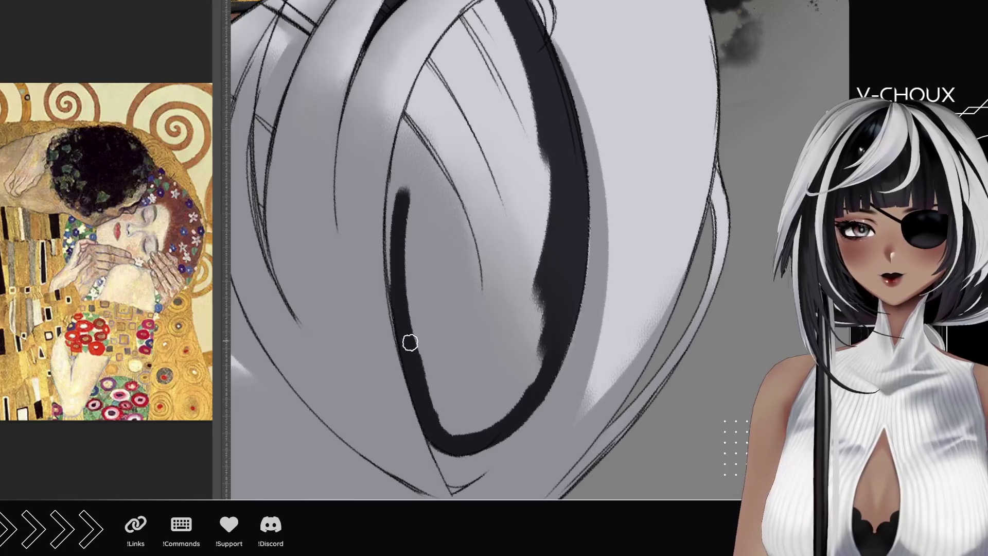
left_click_drag(410, 342, 406, 152)
mouse_move(404, 324)
left_mouse_down()
mouse_move(404, 165)
mouse_move(422, 106)
left_mouse_up()
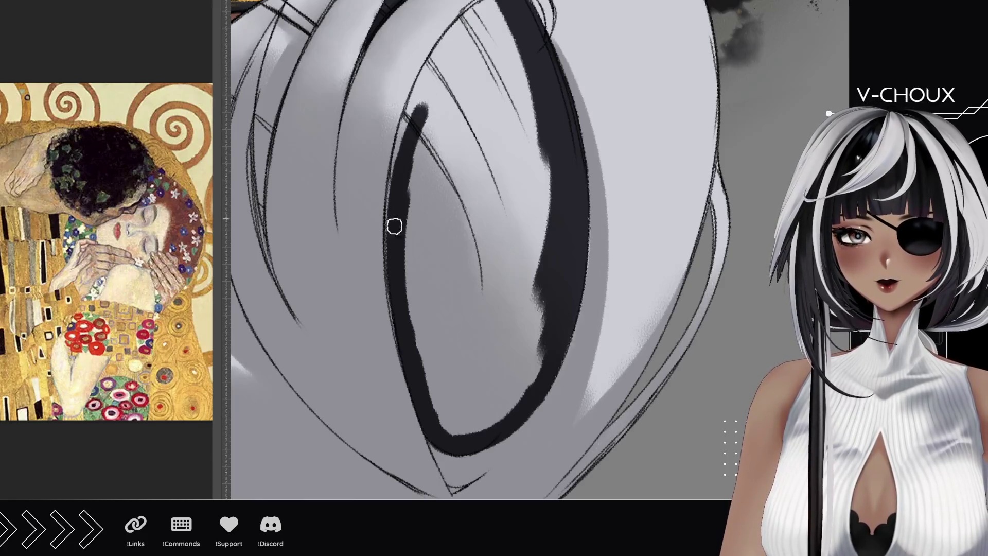
left_click_drag(399, 306, 432, 62)
scroll(409, 222, "up", 3)
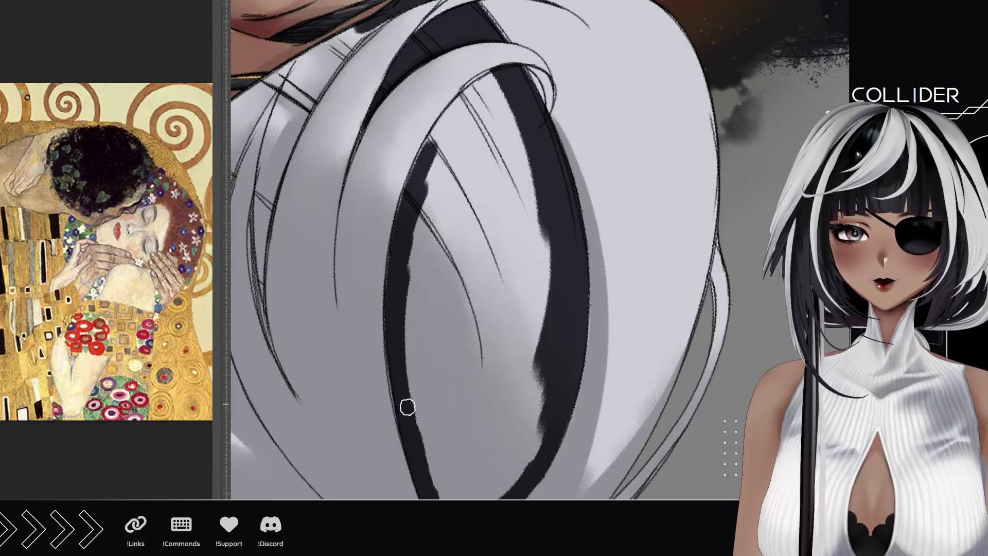
Thicken the curve's top and band, then fill the enclosed lower-left gap with dark paint
left_click_drag(392, 344, 425, 166)
left_click_drag(399, 307, 453, 120)
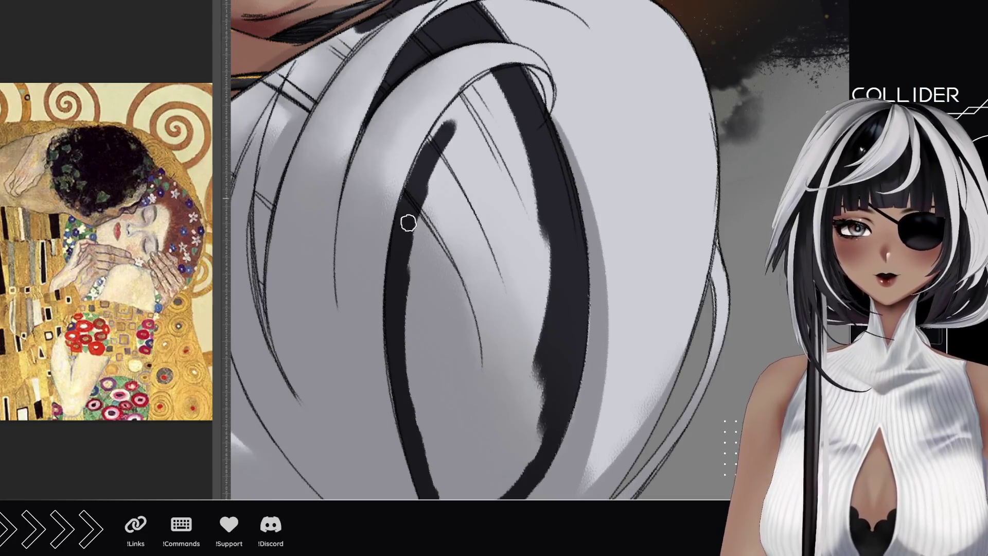
mouse_move(408, 223)
left_mouse_down()
mouse_move(439, 137)
mouse_move(481, 87)
left_mouse_up()
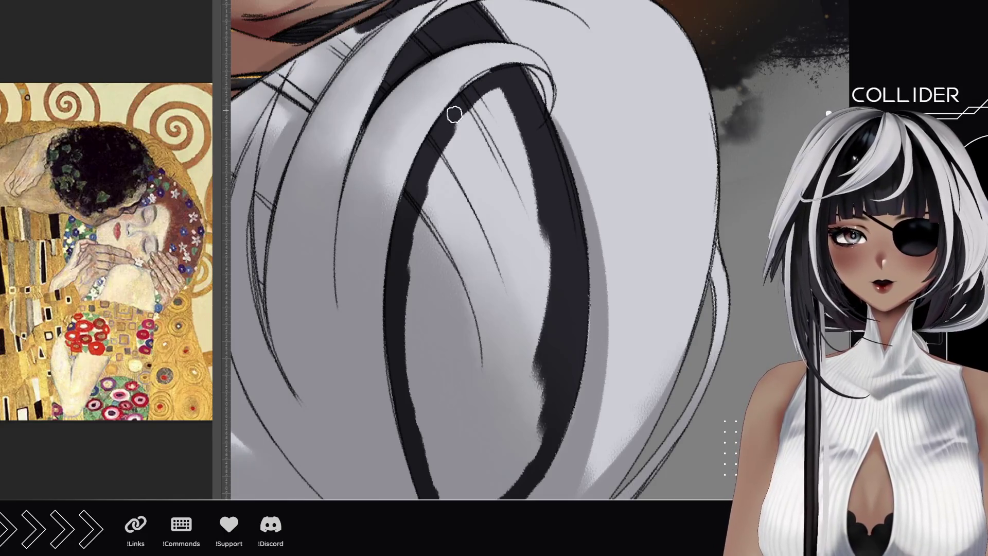
mouse_move(492, 78)
left_mouse_down()
mouse_move(440, 179)
mouse_move(476, 165)
mouse_move(510, 115)
mouse_move(485, 150)
mouse_move(486, 185)
mouse_move(451, 268)
mouse_move(417, 261)
mouse_move(419, 291)
left_mouse_up()
scroll(419, 291, "down", 3)
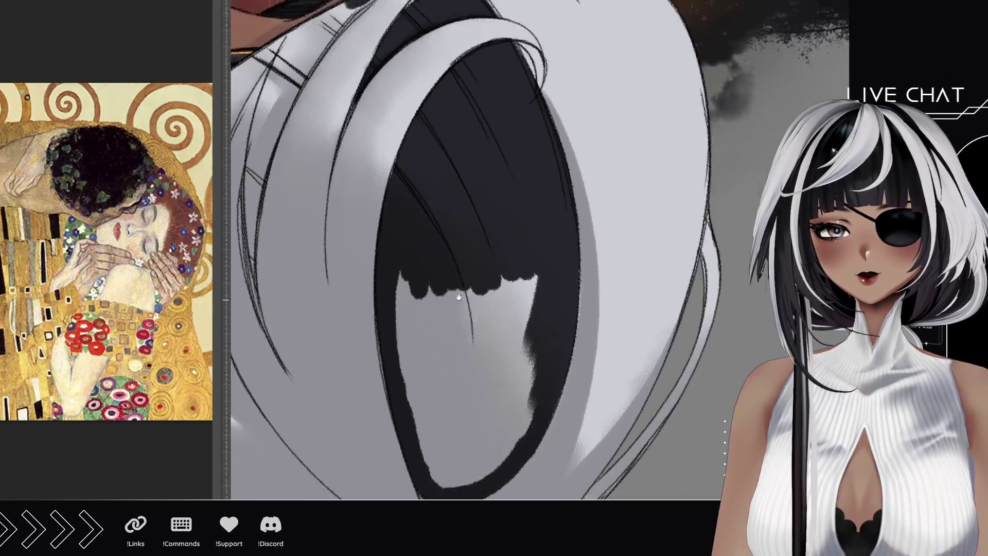
mouse_move(453, 390)
left_mouse_down()
mouse_move(435, 412)
mouse_move(401, 355)
mouse_move(396, 247)
mouse_move(419, 204)
mouse_move(448, 288)
mouse_move(484, 309)
mouse_move(517, 220)
mouse_move(515, 355)
mouse_move(529, 288)
mouse_move(494, 391)
mouse_move(441, 409)
mouse_move(425, 371)
mouse_move(462, 344)
mouse_move(502, 344)
left_mouse_up()
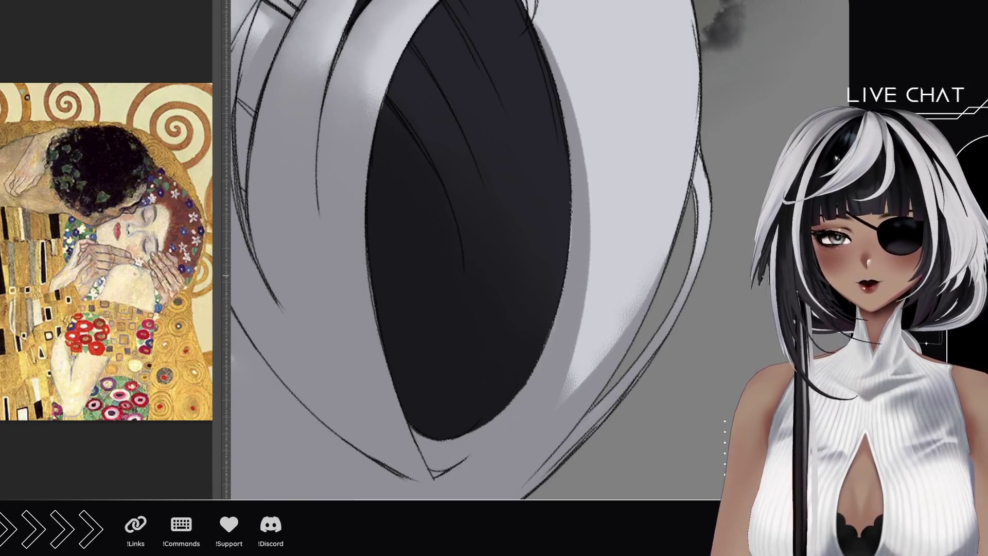
scroll(441, 375, "down", 10)
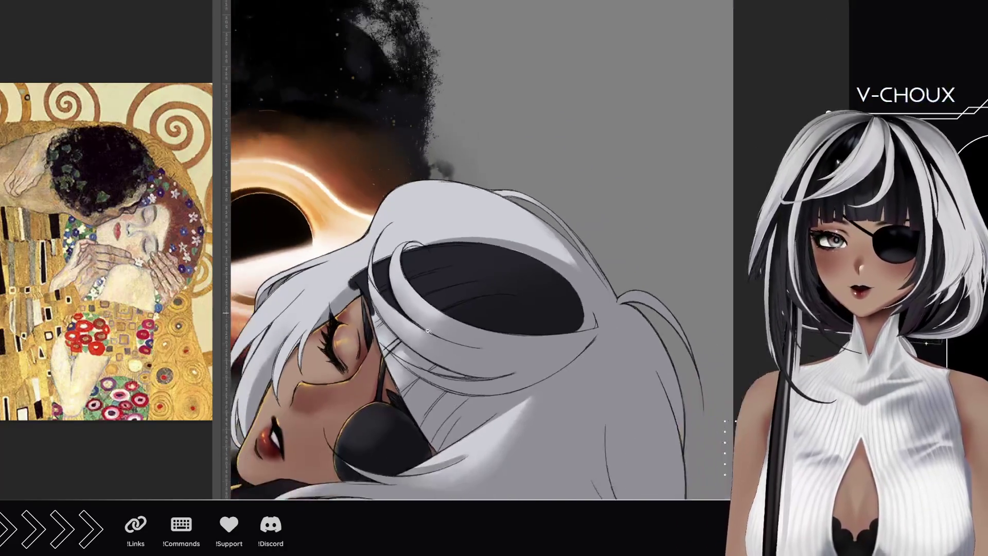
Widen the dark lock left of the closed eye, filling it solid toward the cheek
scroll(442, 374, "up", 8)
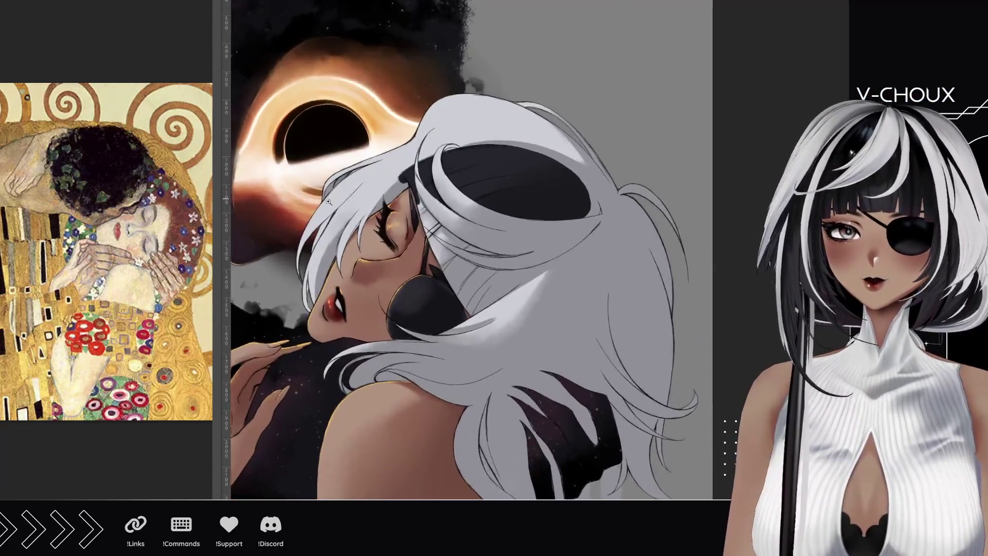
scroll(286, 290, "up", 2)
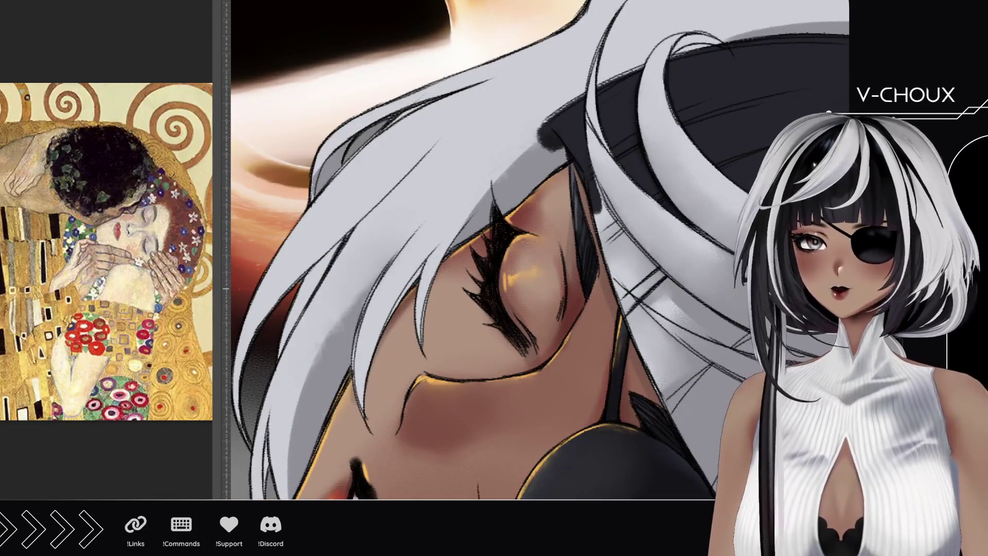
scroll(333, 217, "down", 3)
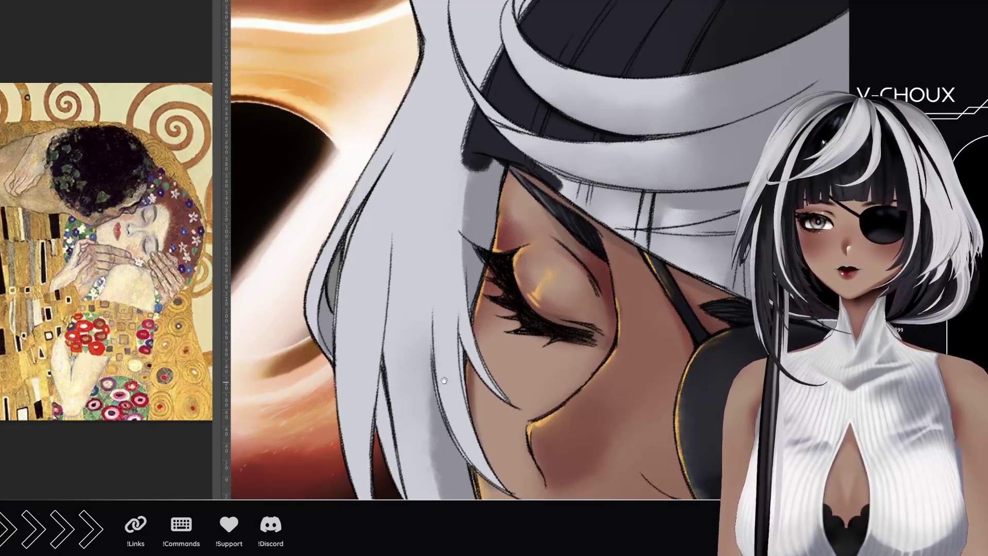
scroll(396, 316, "up", 3)
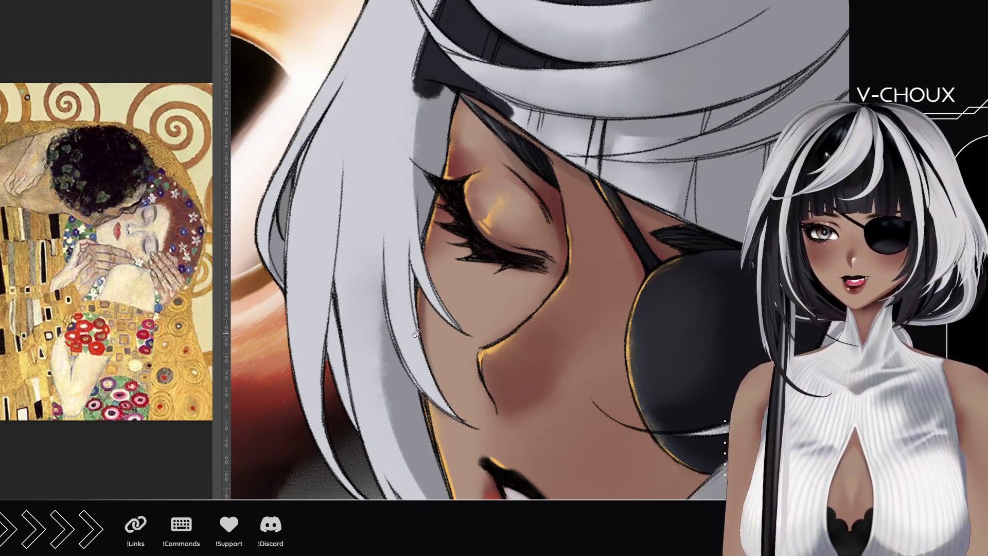
left_click_drag(397, 276, 391, 281)
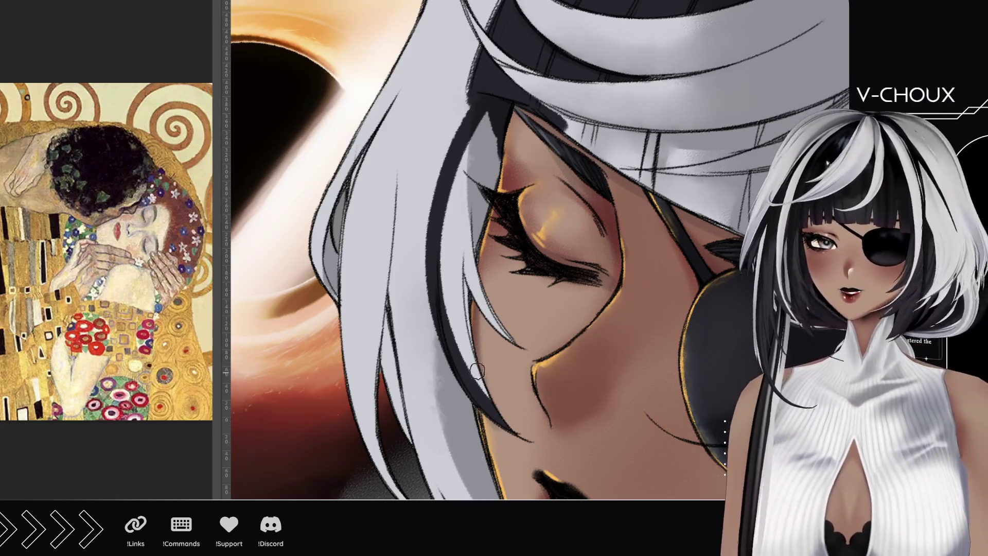
mouse_move(453, 271)
left_mouse_down()
mouse_move(463, 309)
mouse_move(468, 267)
mouse_move(453, 190)
left_mouse_up()
mouse_move(452, 297)
left_mouse_down()
mouse_move(442, 231)
mouse_move(482, 119)
mouse_move(469, 263)
mouse_move(502, 170)
mouse_move(494, 242)
left_mouse_up()
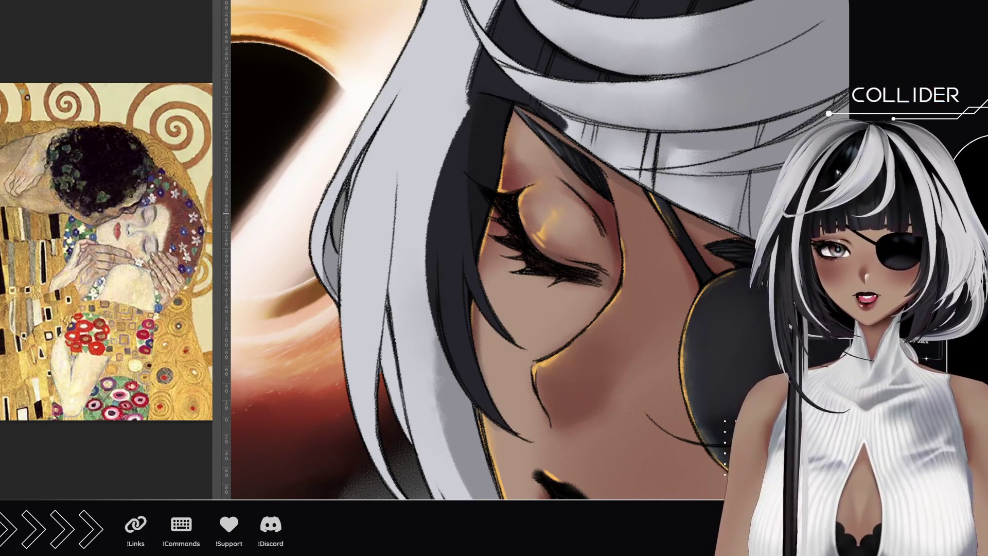
Try dark lines along the white side lock, check the black-hole background, then paint strands down it
left_click_drag(427, 175, 427, 481)
key("ctrl+z")
left_click_drag(430, 183, 432, 494)
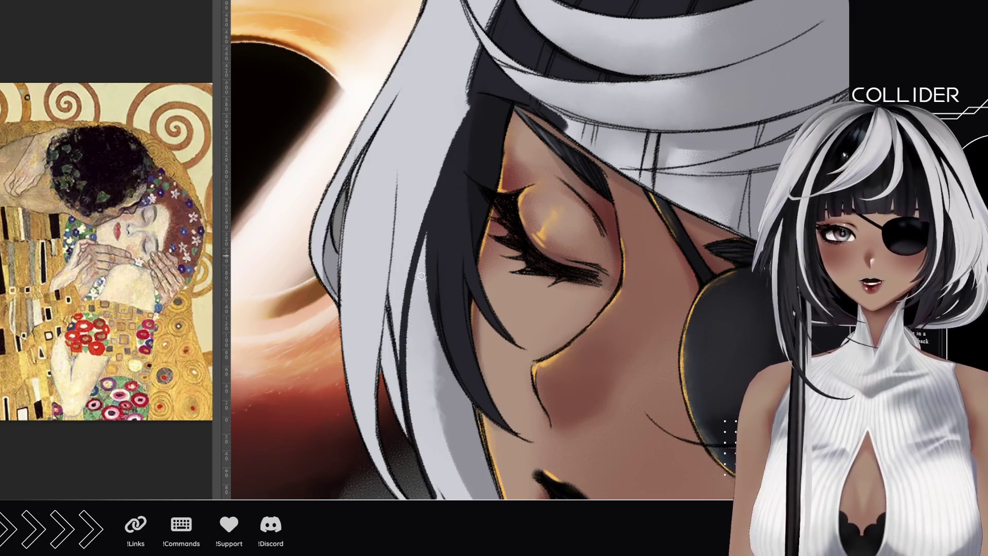
key("ctrl+z")
key("ctrl+Tab")
left_click_drag(497, 192, 634, 341)
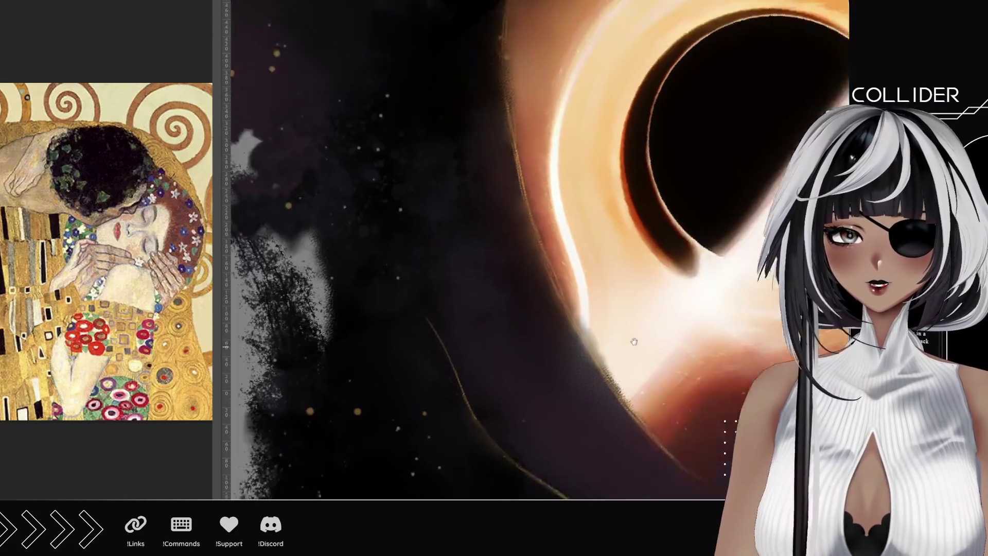
key("ctrl+Tab")
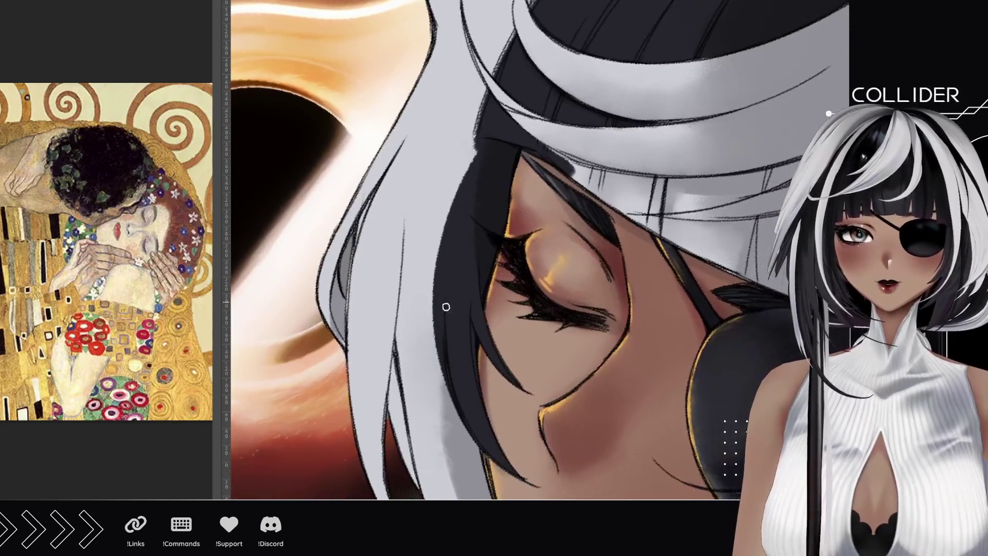
mouse_move(473, 152)
left_mouse_down()
mouse_move(414, 492)
mouse_move(453, 199)
left_mouse_up()
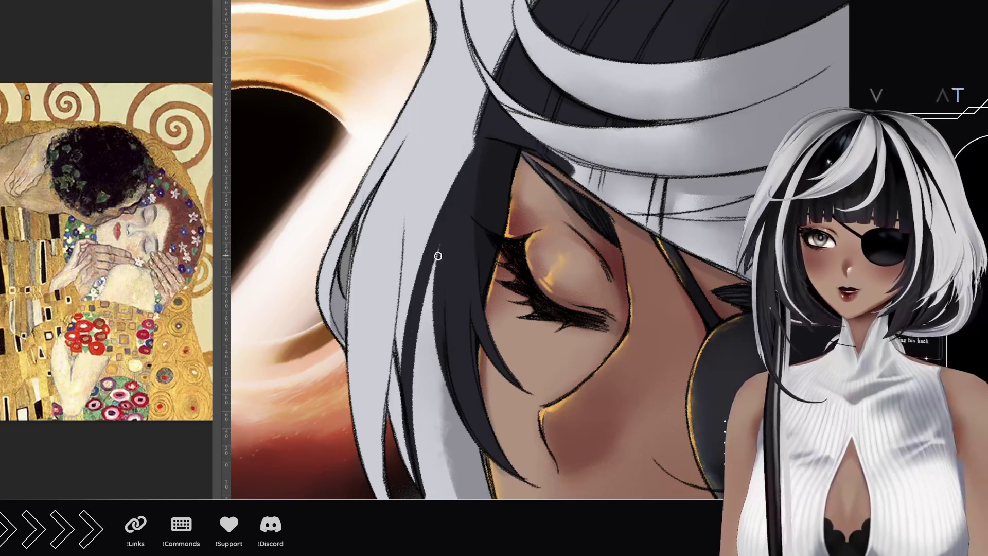
mouse_move(415, 478)
left_mouse_down()
mouse_move(399, 371)
mouse_move(400, 394)
left_mouse_up()
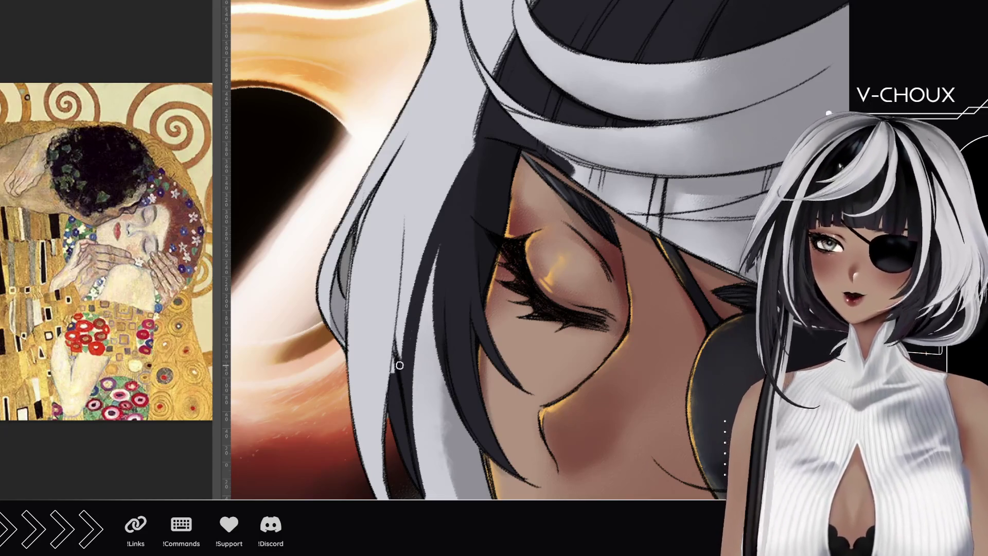
Add long dark strands up the hair line, redoing one, plus a stroke up the hair edge
mouse_move(395, 367)
left_mouse_down()
mouse_move(397, 360)
mouse_move(399, 378)
mouse_move(404, 260)
left_mouse_up()
left_click_drag(398, 342, 411, 180)
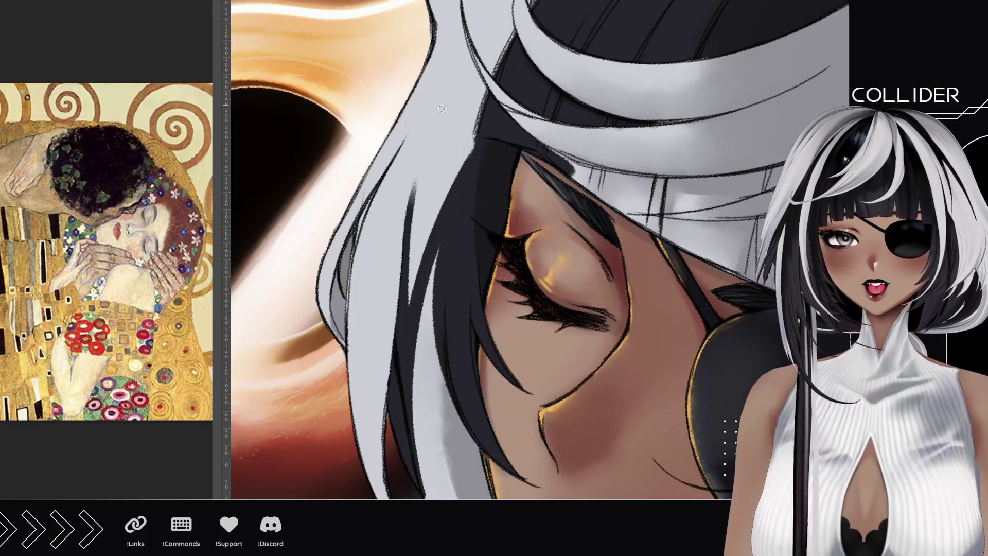
left_click_drag(412, 229, 495, 71)
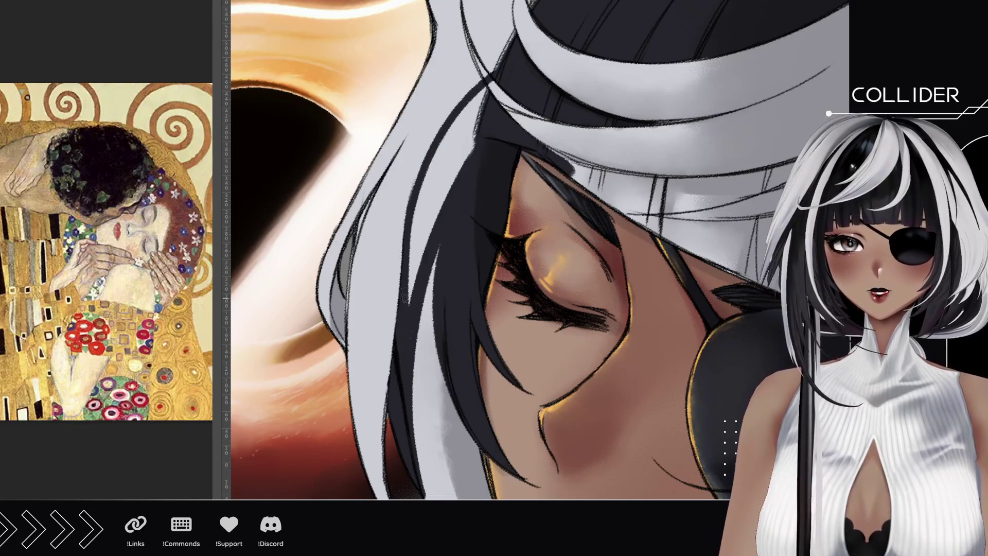
left_click_drag(402, 270, 485, 98)
key("ctrl+z")
left_click_drag(407, 257, 486, 95)
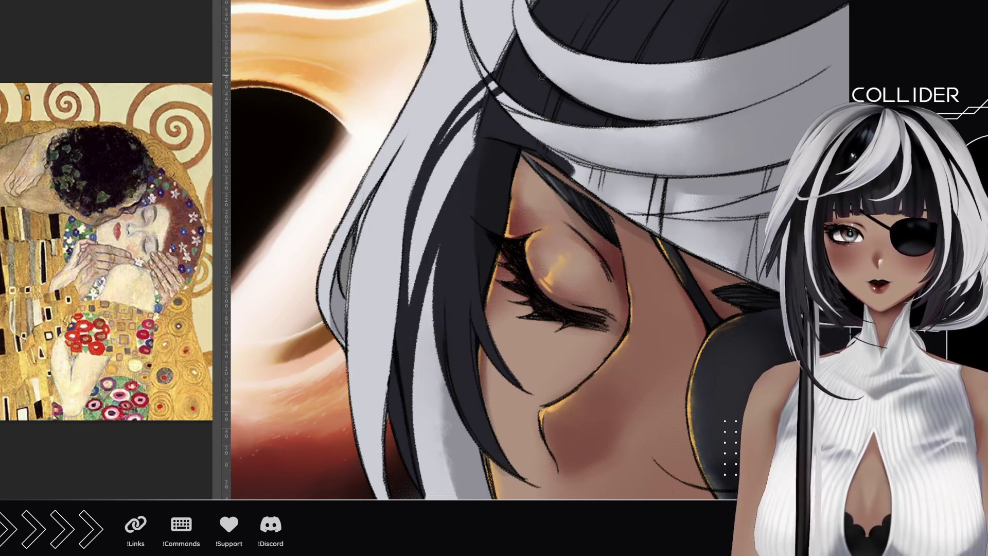
left_click_drag(437, 148, 486, 89)
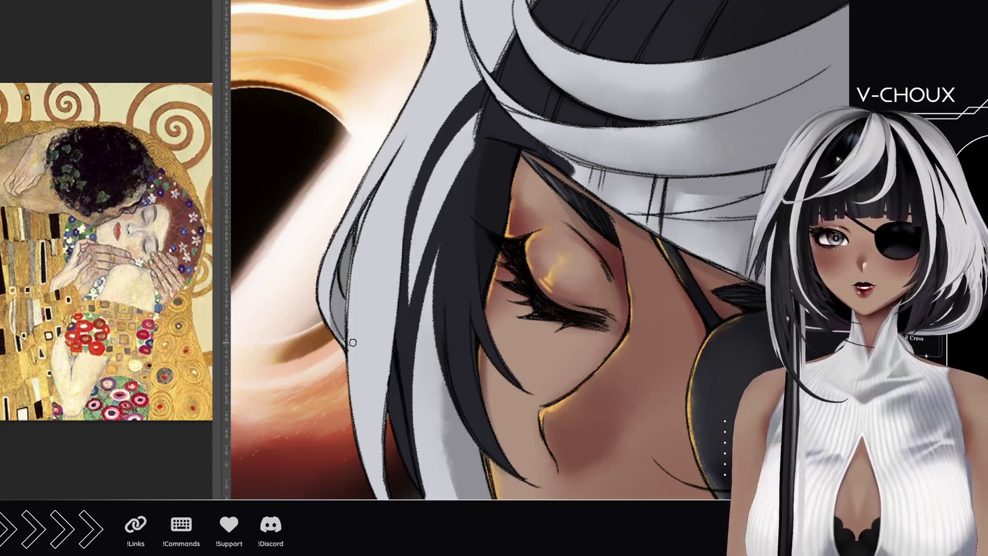
left_click_drag(345, 337, 340, 270)
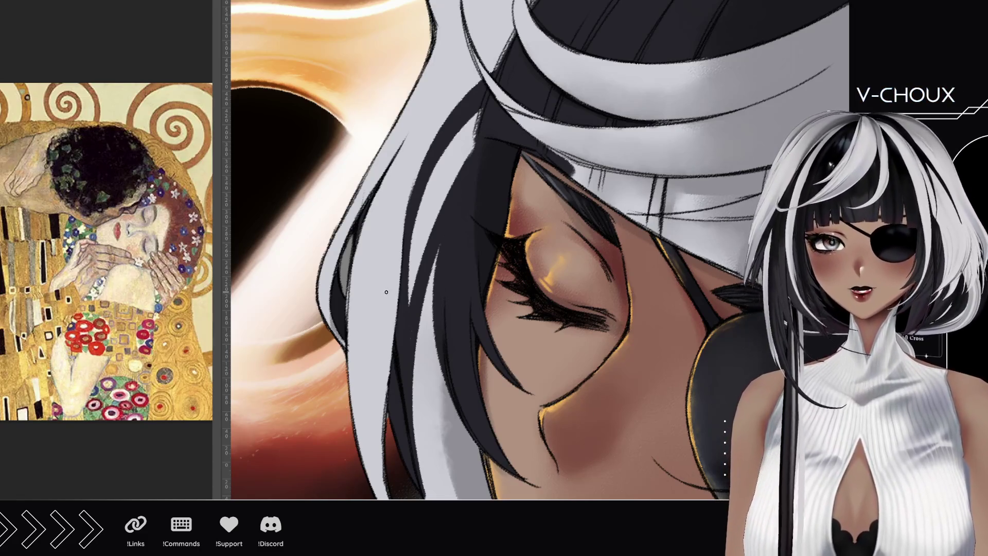
key("minus")
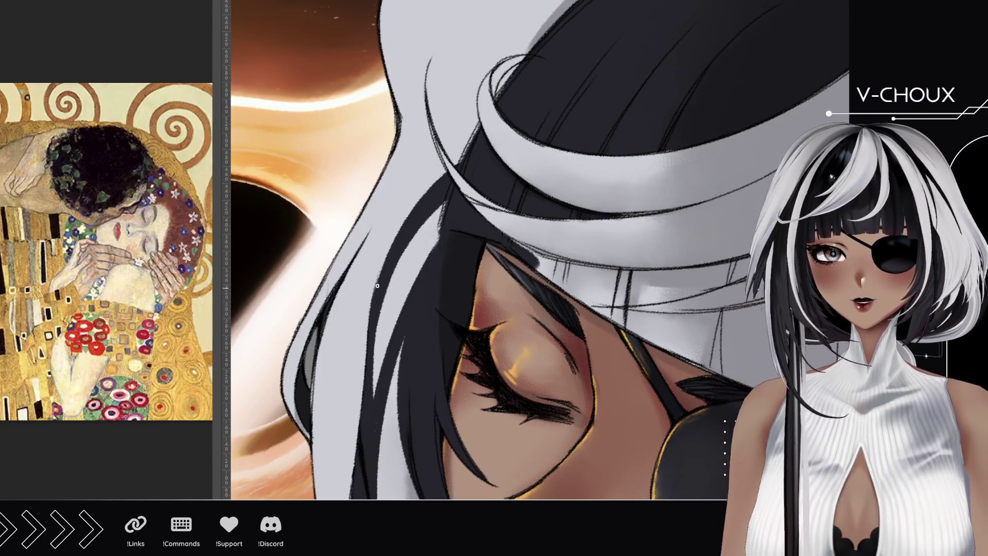
Brush dark strands up toward the hat above the closed eye, redoing the diagonal one
left_click_drag(377, 285, 494, 101)
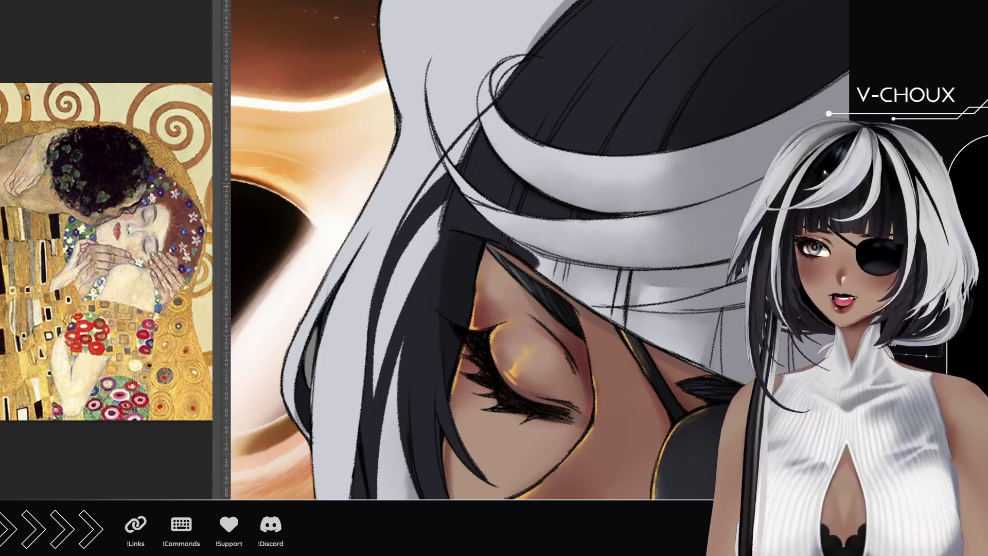
left_click_drag(404, 223, 494, 106)
key("ctrl+z")
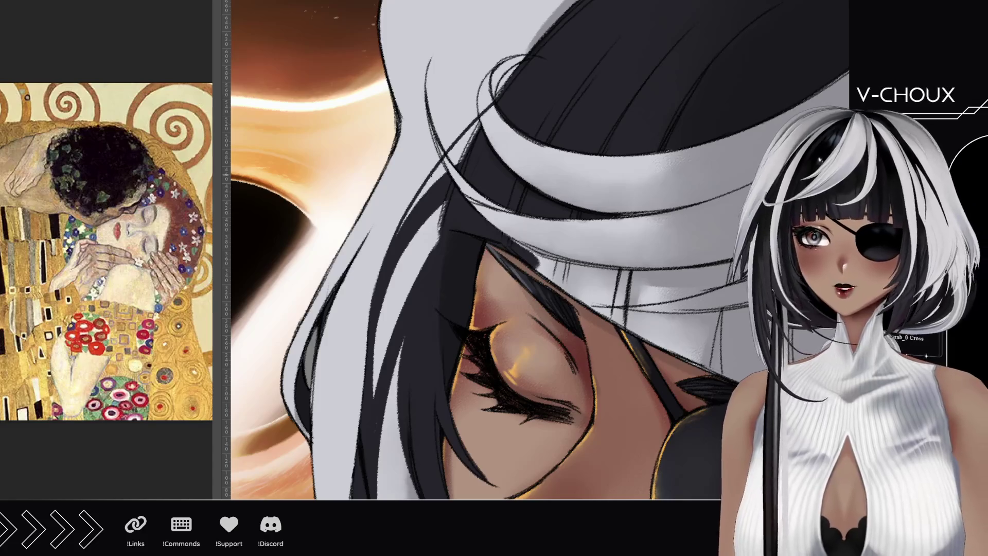
left_click_drag(428, 175, 492, 107)
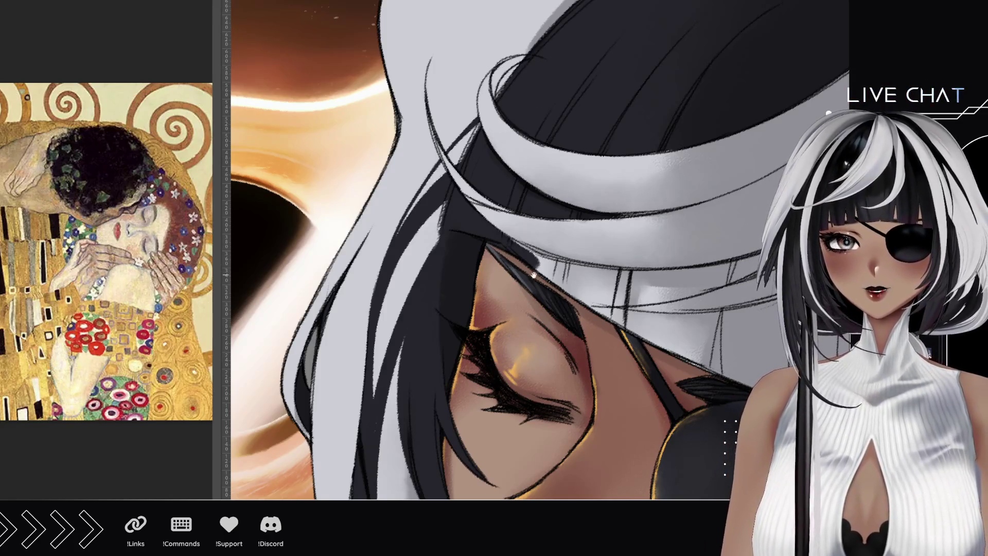
left_click_drag(533, 276, 498, 124)
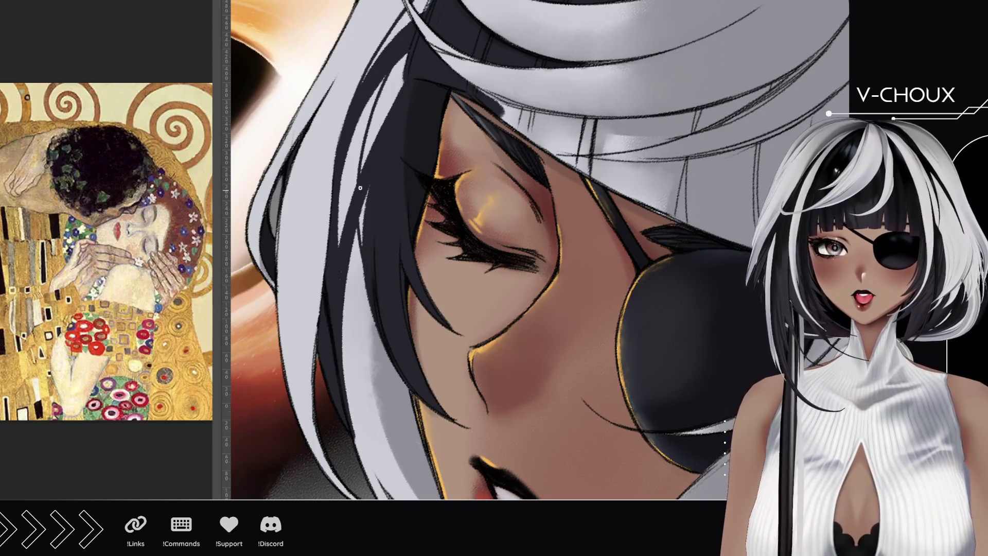
Add two dark strokes up the hair above the eye
left_click_drag(360, 174, 391, 80)
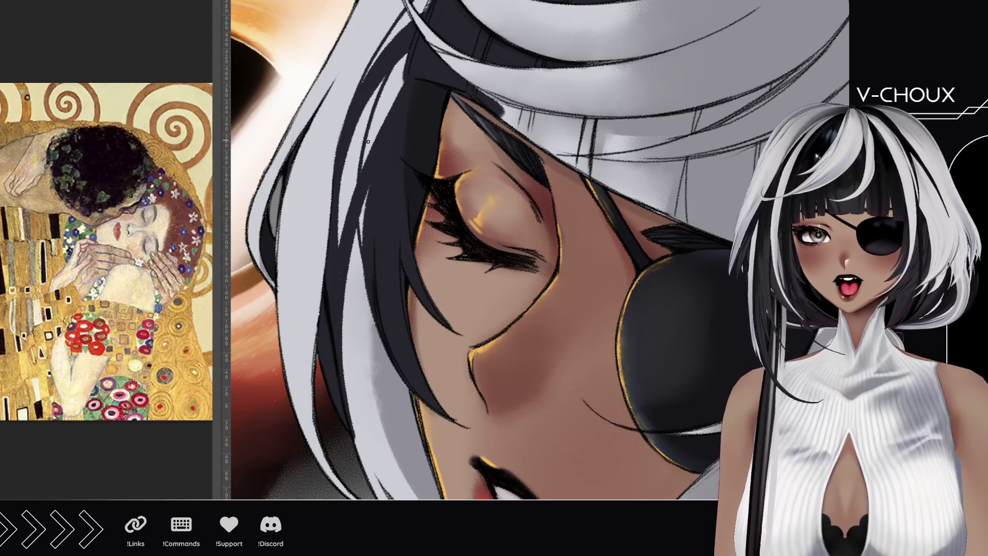
left_click_drag(362, 163, 403, 55)
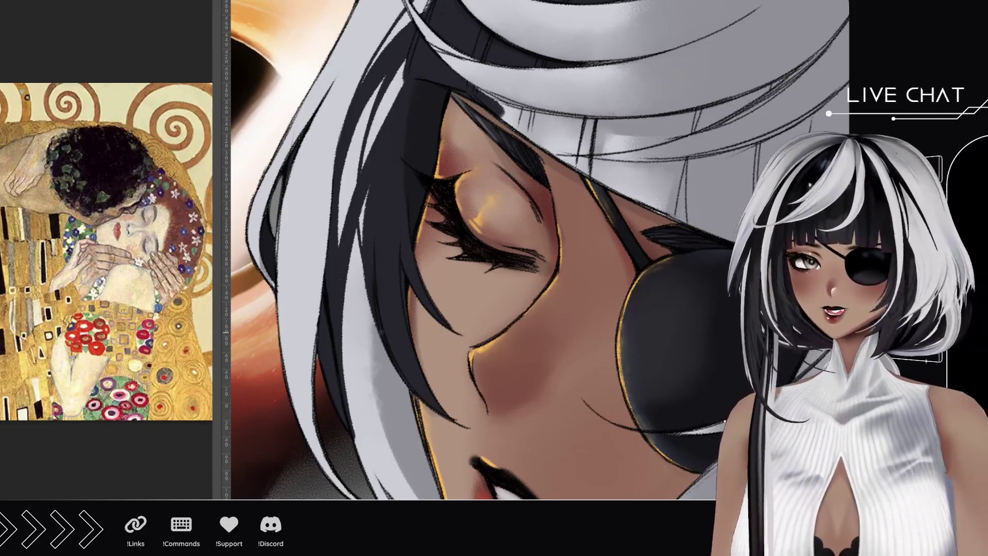
left_click_drag(395, 360, 337, 234)
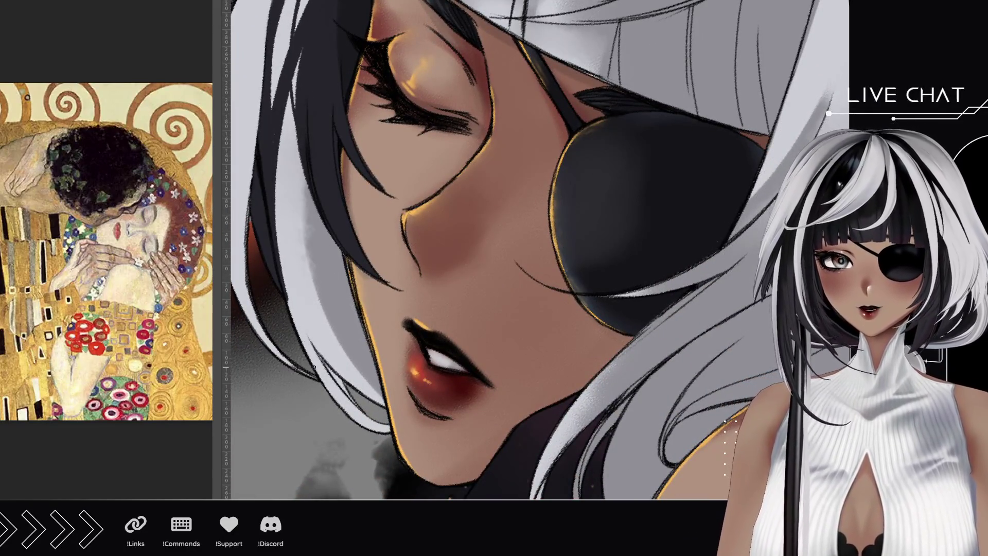
left_click_drag(315, 325, 296, 245)
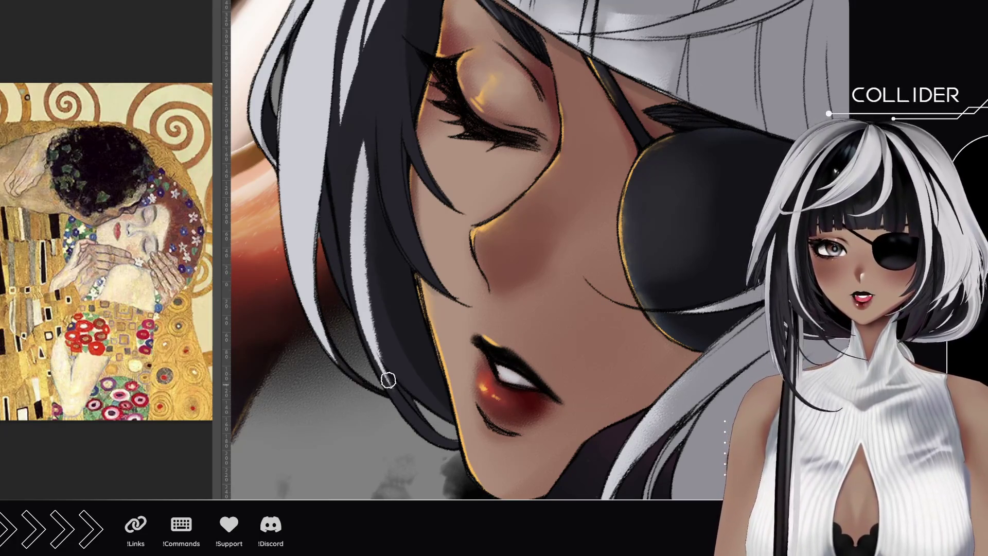
Darken the hair strand beside the cheek with three dark strokes toward the lips
left_click_drag(324, 202, 355, 380)
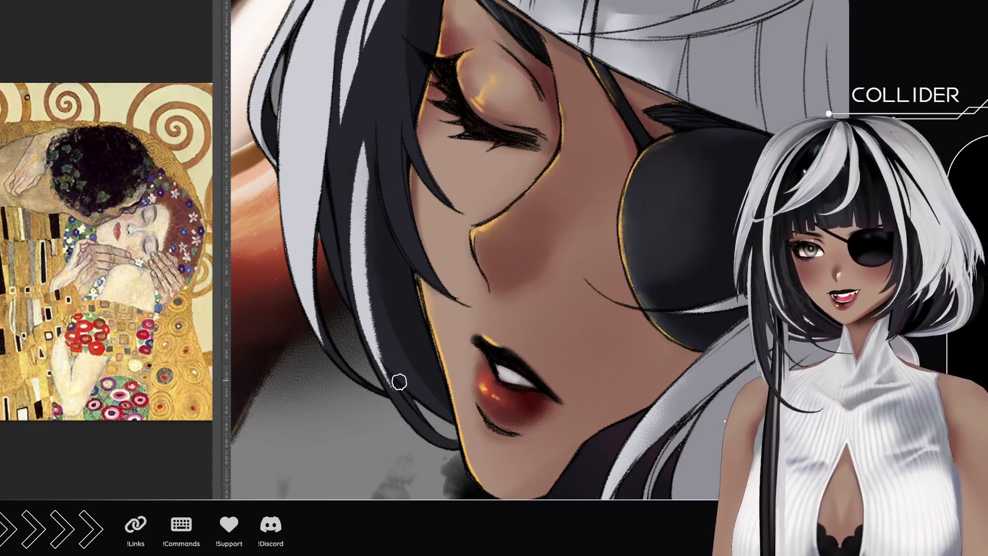
mouse_move(381, 350)
left_mouse_down()
mouse_move(366, 302)
mouse_move(385, 142)
left_mouse_up()
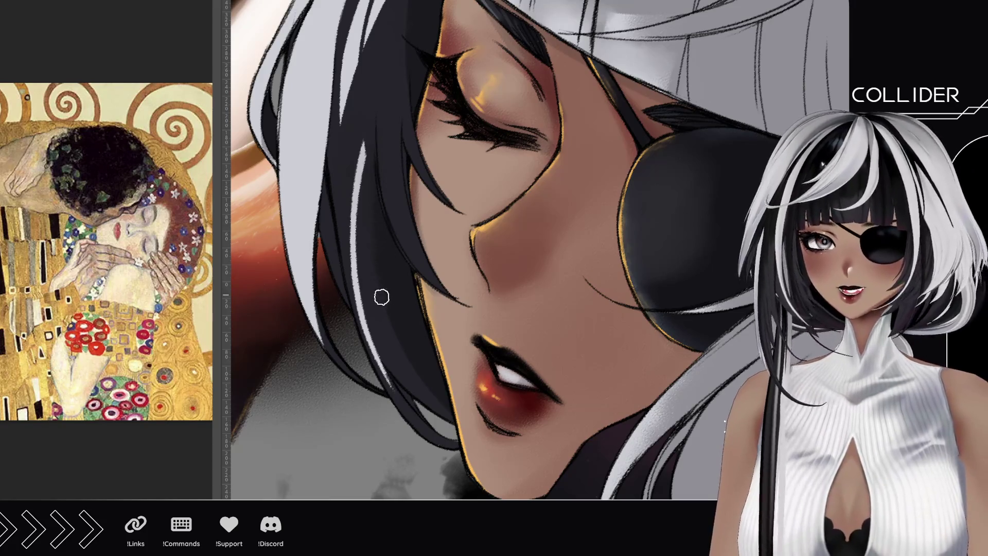
left_click_drag(378, 366, 361, 168)
left_click_drag(376, 129, 407, 332)
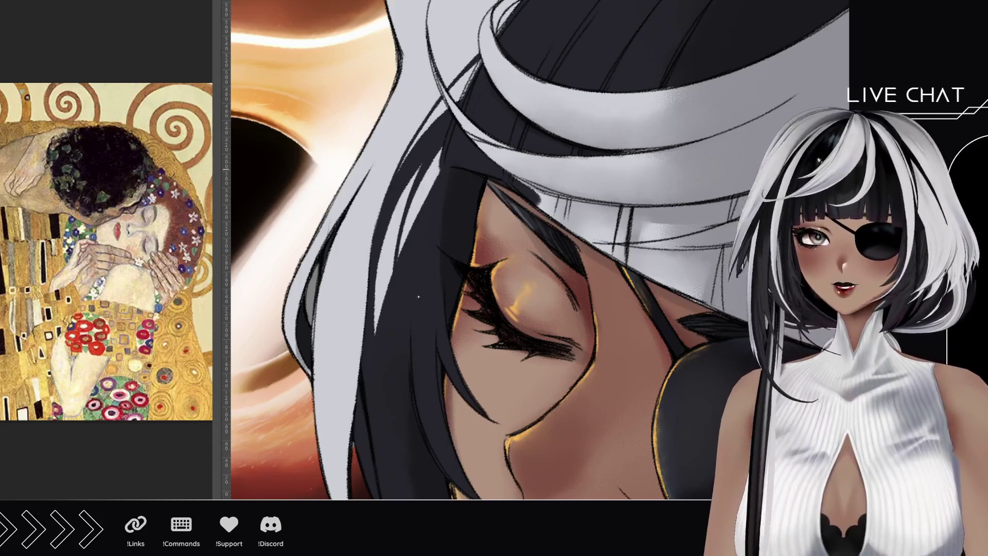
Pan and rotate the view from the hair over the eye down to the hair below the chin
mouse_move(498, 192)
left_mouse_down()
mouse_move(478, 346)
mouse_move(459, 393)
mouse_move(481, 282)
mouse_move(540, 340)
left_mouse_up()
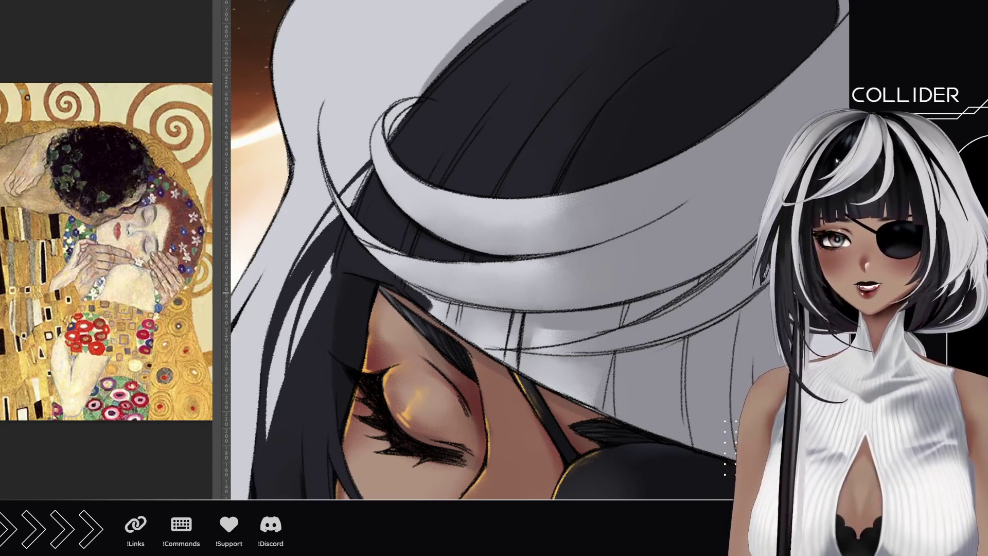
left_click_drag(488, 375, 381, 250)
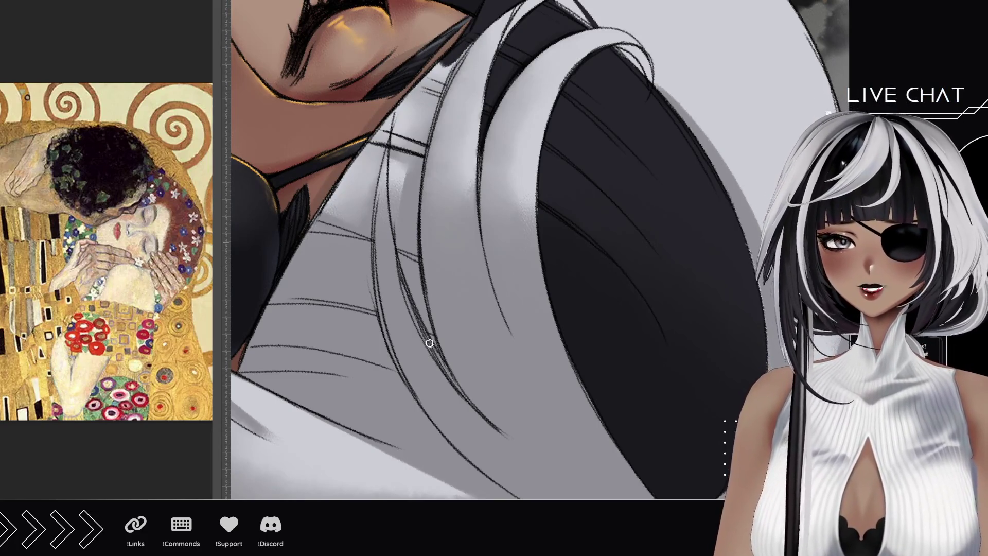
Paint thin dark strands up the white hair under the chin, redoing several misplaced strokes
left_click_drag(469, 404, 415, 227)
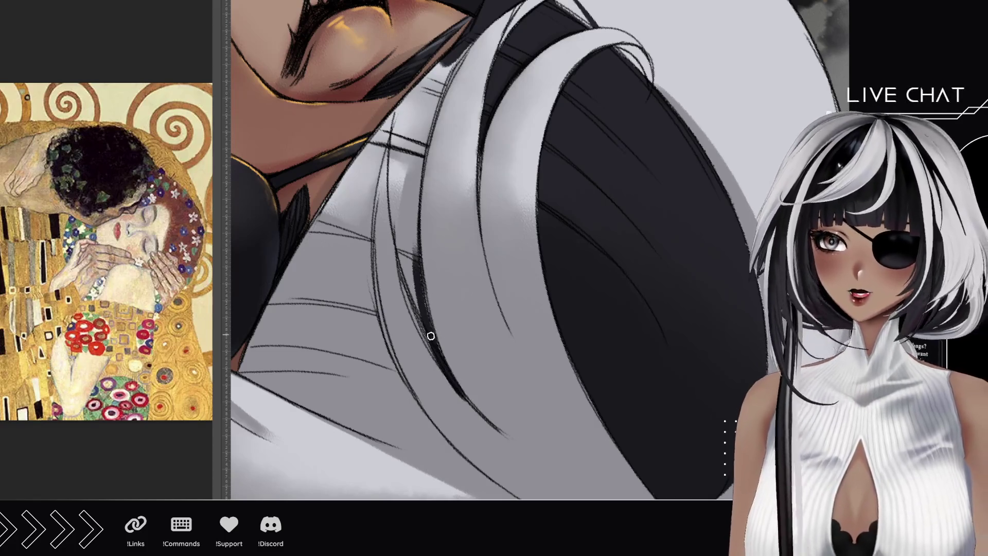
key("ctrl+z")
left_click_drag(467, 399, 415, 191)
key("ctrl+z")
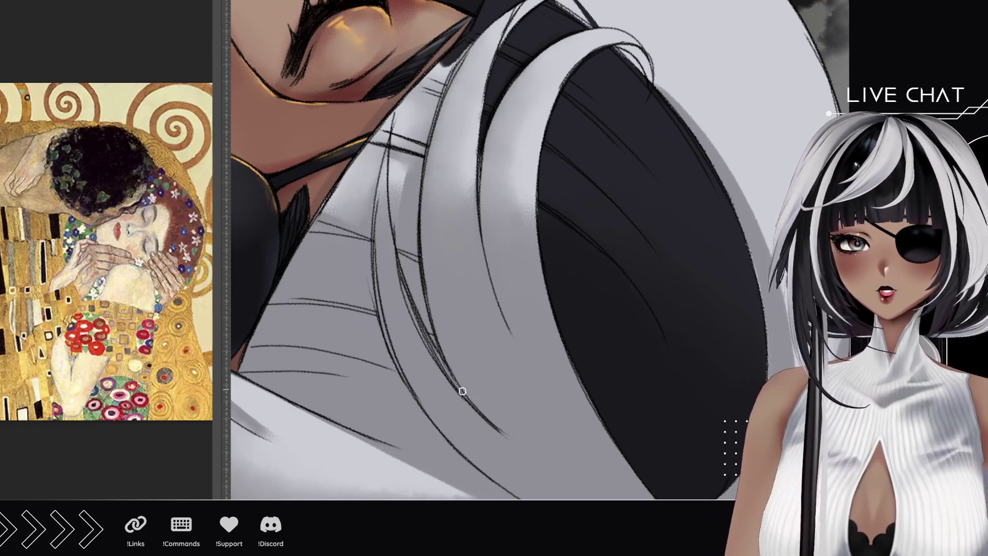
mouse_move(462, 391)
left_mouse_down()
mouse_move(414, 275)
mouse_move(415, 129)
left_mouse_up()
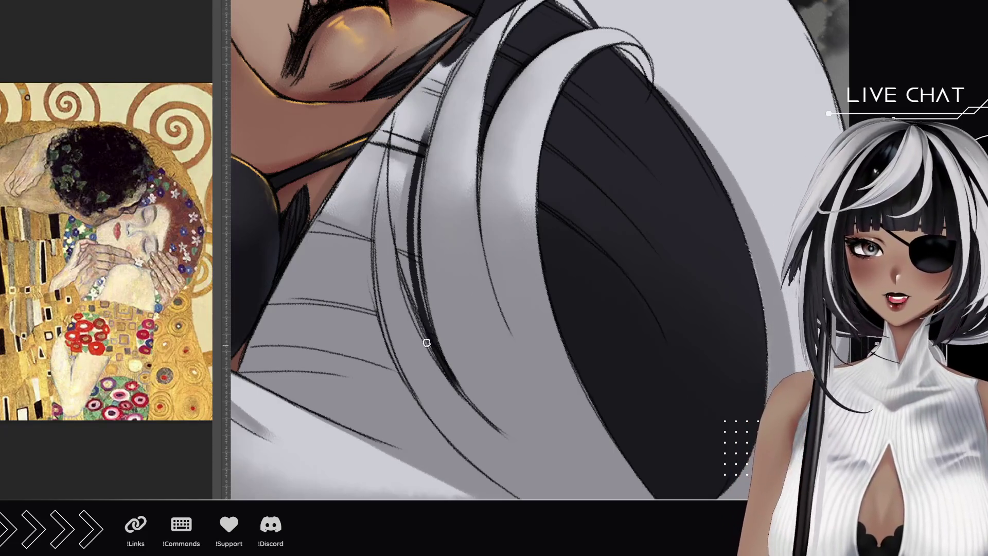
left_click_drag(440, 363, 391, 113)
key("ctrl+z")
left_click_drag(430, 342, 394, 92)
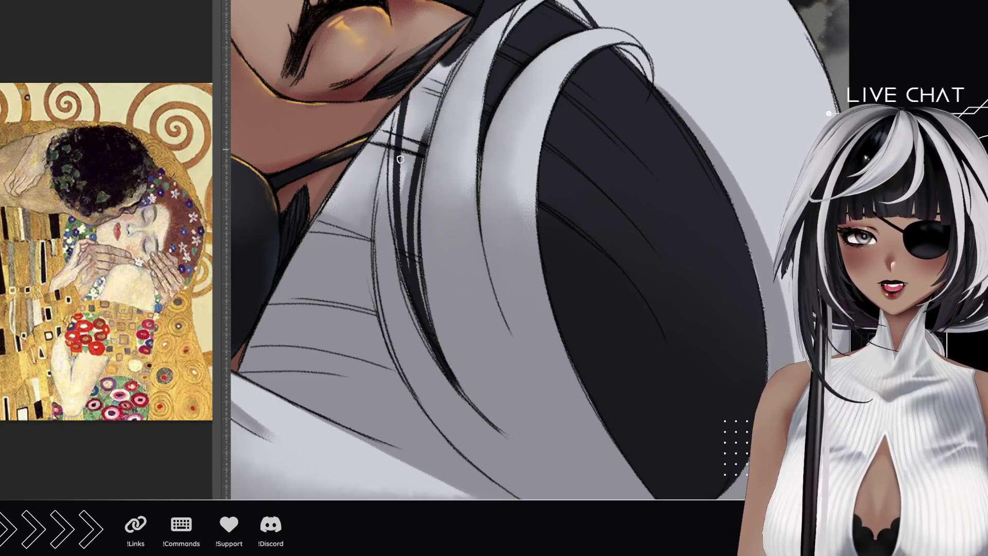
left_click_drag(404, 268, 395, 100)
left_click_drag(396, 239, 391, 106)
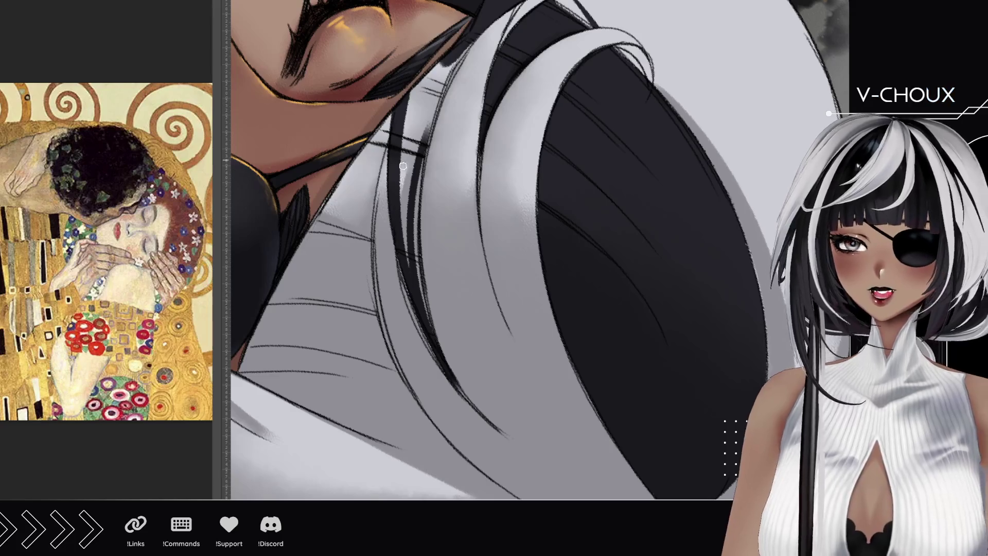
key("ctrl+z")
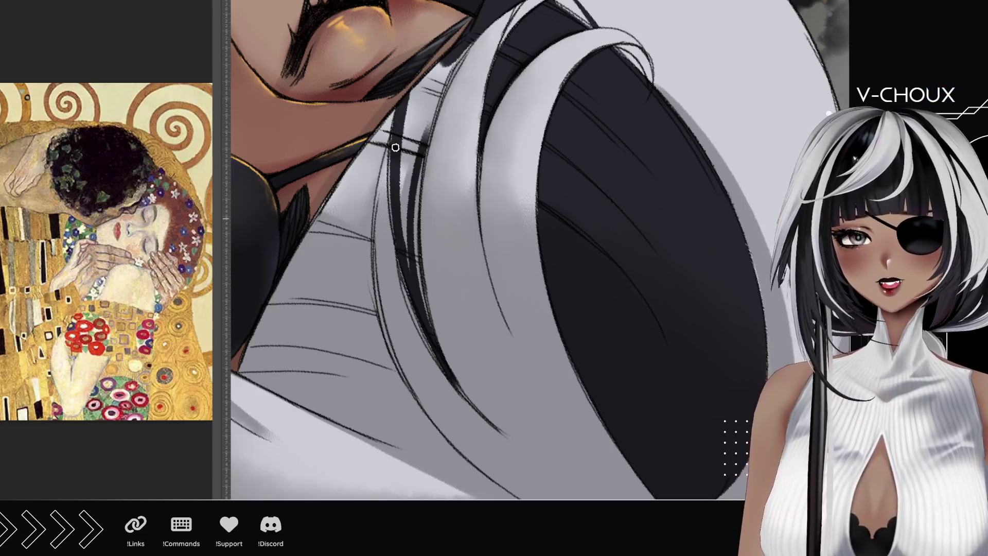
left_click_drag(400, 233, 394, 105)
key("ctrl+z")
left_click_drag(394, 239, 406, 115)
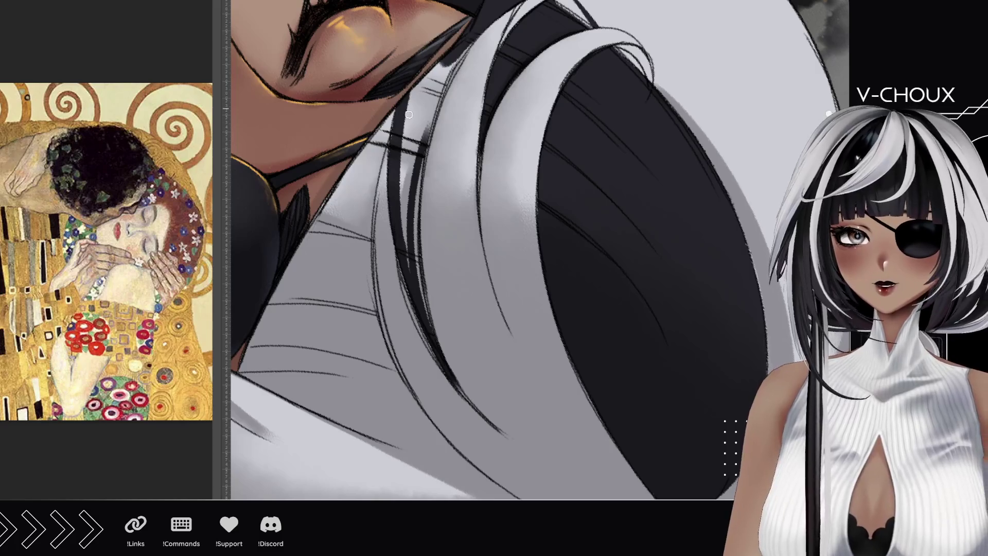
Add more thin dark and light strands along the lower white lock
left_click_drag(430, 323, 415, 130)
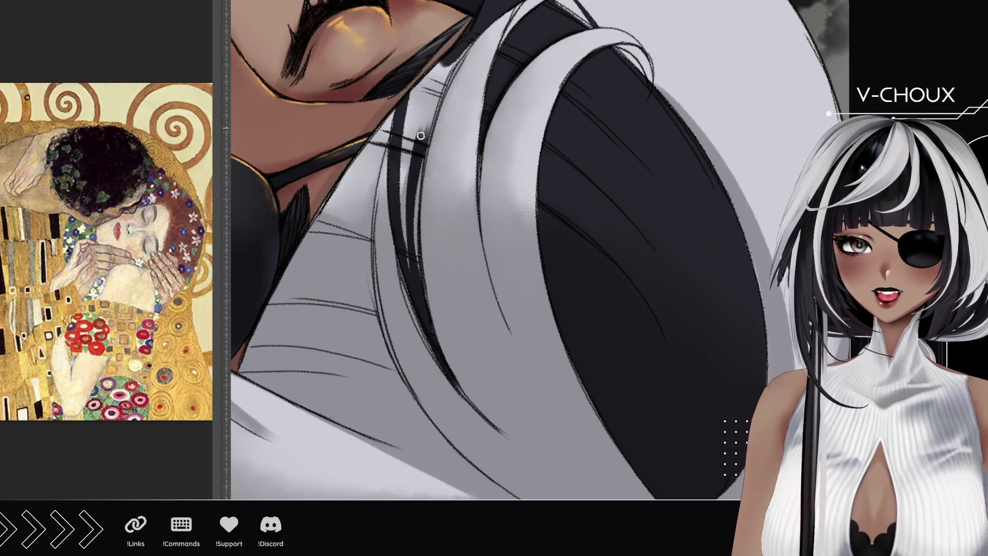
left_click_drag(432, 324, 428, 116)
key("ctrl+z")
mouse_move(419, 281)
left_mouse_down()
mouse_move(419, 170)
mouse_move(446, 64)
left_mouse_up()
left_click_drag(423, 170, 466, 49)
left_click_drag(426, 140, 478, 35)
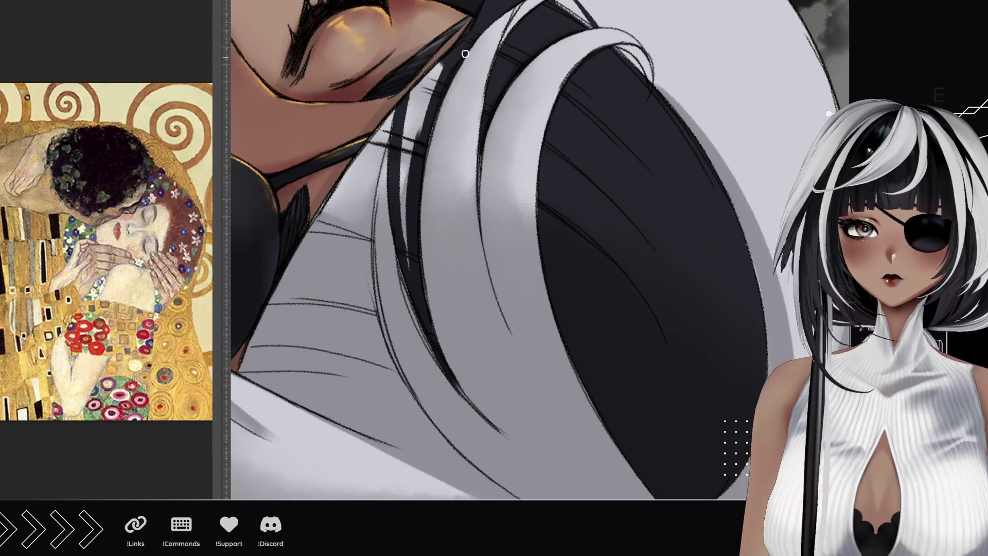
mouse_move(419, 286)
left_mouse_down()
mouse_move(392, 165)
mouse_move(406, 126)
left_mouse_up()
mouse_move(410, 234)
left_mouse_down()
mouse_move(406, 155)
mouse_move(416, 159)
mouse_move(418, 110)
left_mouse_up()
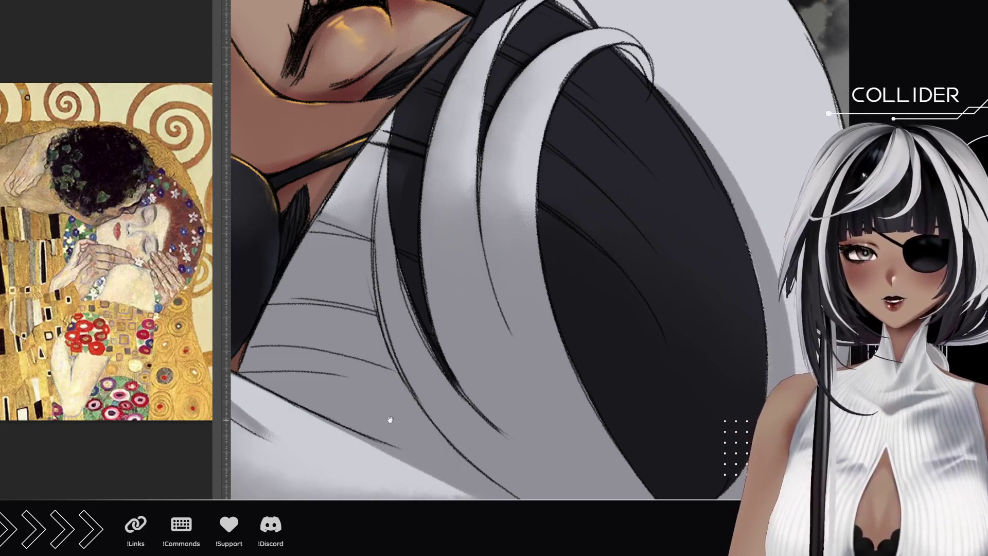
mouse_move(388, 419)
left_mouse_down()
mouse_move(364, 298)
mouse_move(407, 315)
left_mouse_up()
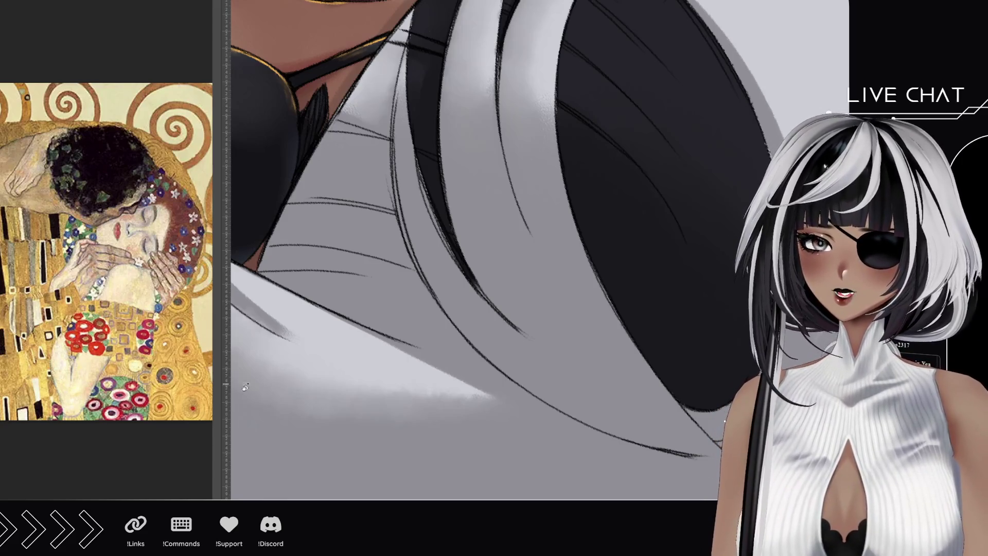
Paint a long straight dark strand through the white hair and thicken its upper part
mouse_move(245, 387)
left_mouse_down()
mouse_move(371, 326)
mouse_move(372, 206)
mouse_move(348, 286)
left_mouse_up()
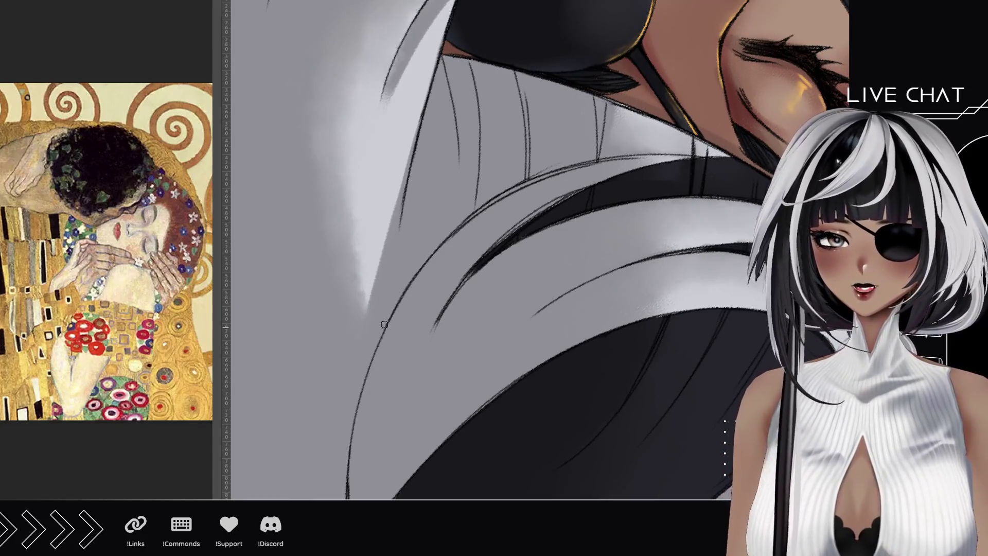
left_click_drag(372, 368, 446, 56)
key("ctrl+z")
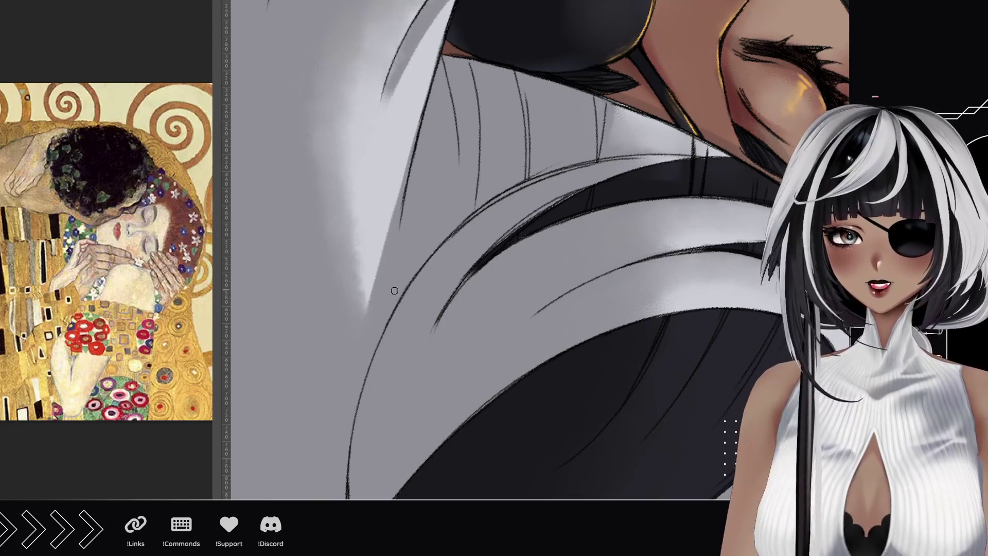
left_click_drag(371, 369, 447, 56)
key("ctrl+z")
left_click_drag(369, 388, 446, 56)
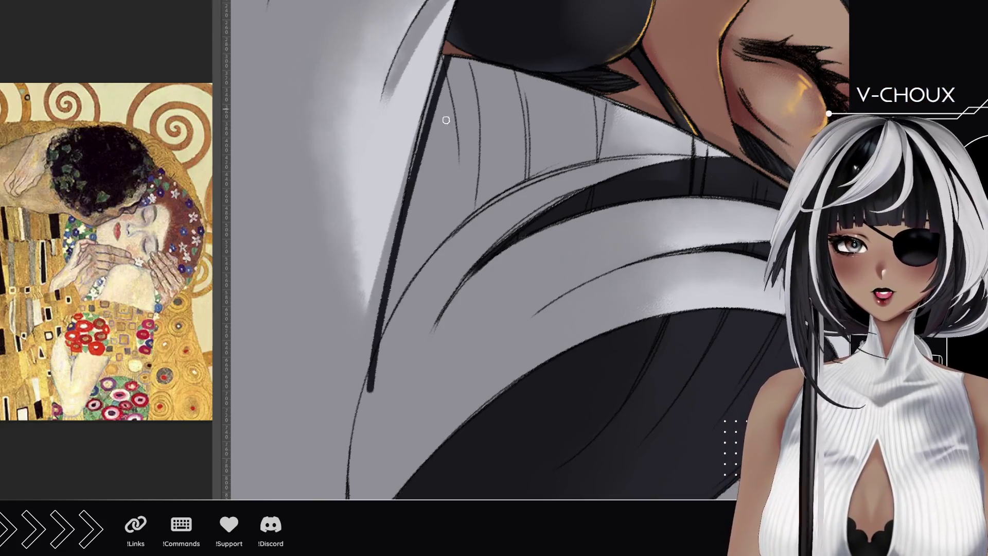
left_click_drag(410, 180, 446, 51)
key("ctrl+z")
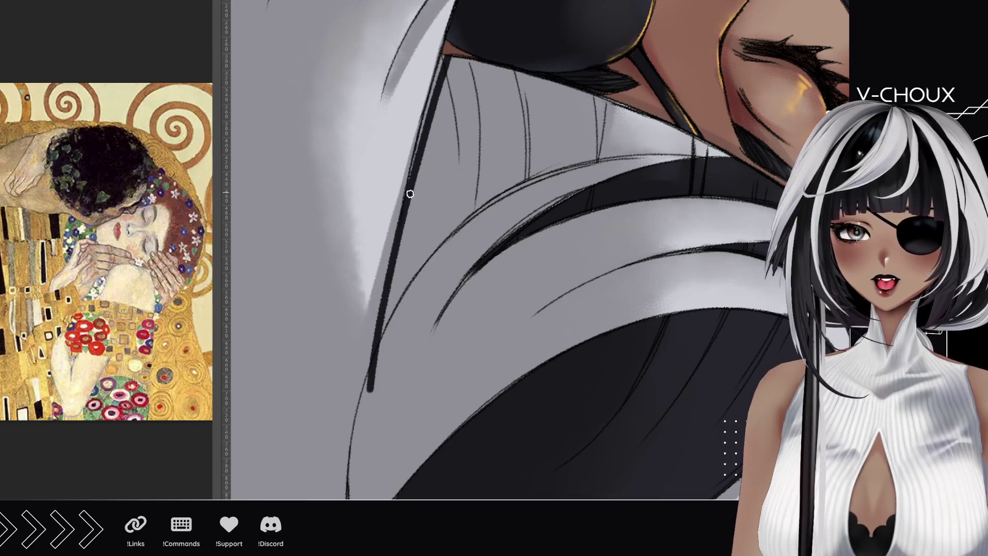
left_click_drag(410, 194, 450, 41)
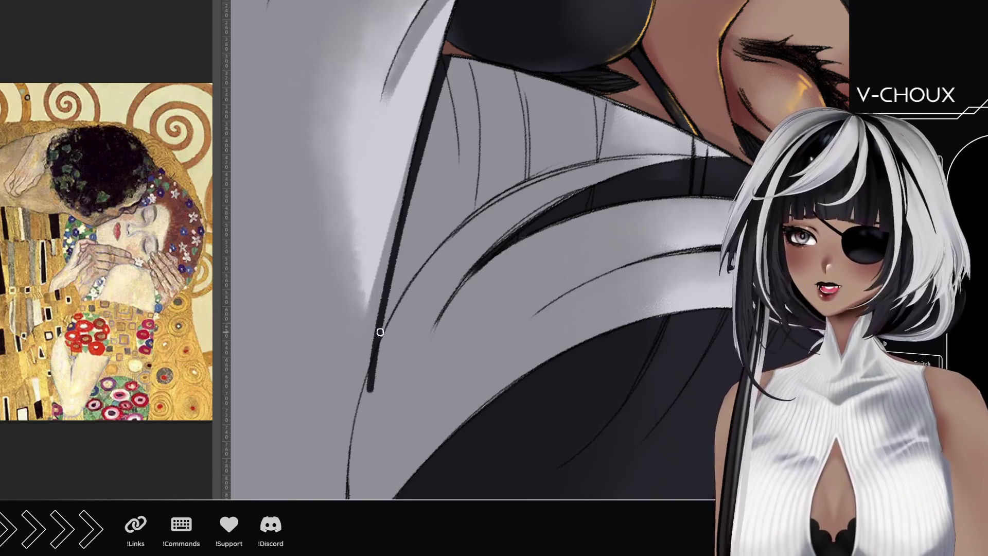
Thicken and extend the curving dark strand rightward, then erase the line's lower tip
left_click_drag(376, 342, 463, 202)
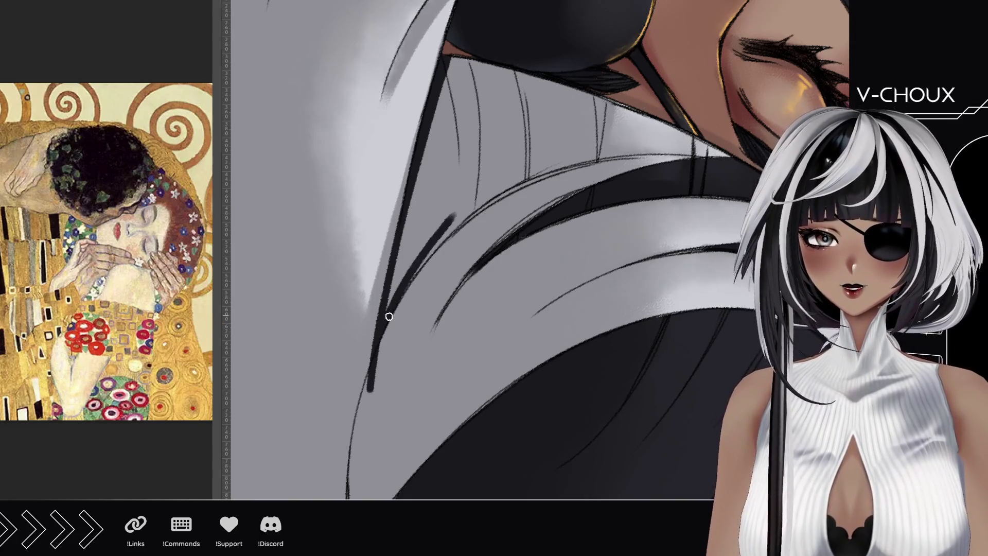
left_click_drag(388, 315, 507, 173)
left_click_drag(404, 296, 543, 157)
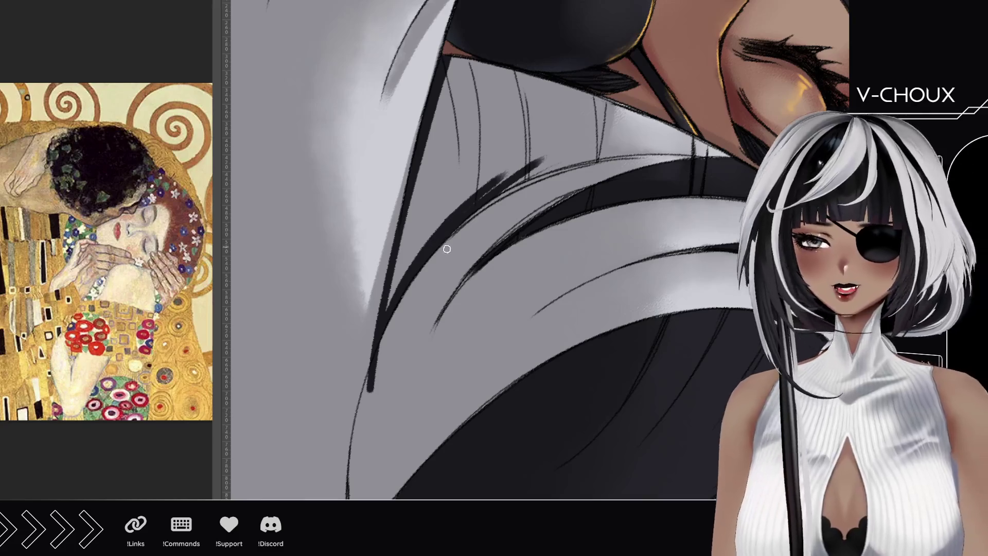
left_click_drag(502, 187, 566, 152)
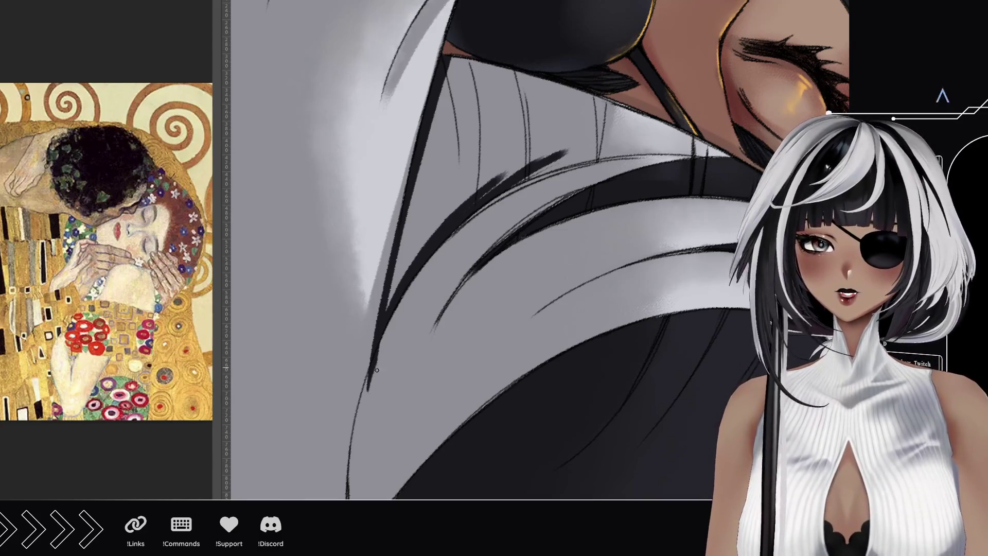
left_click_drag(377, 369, 405, 308)
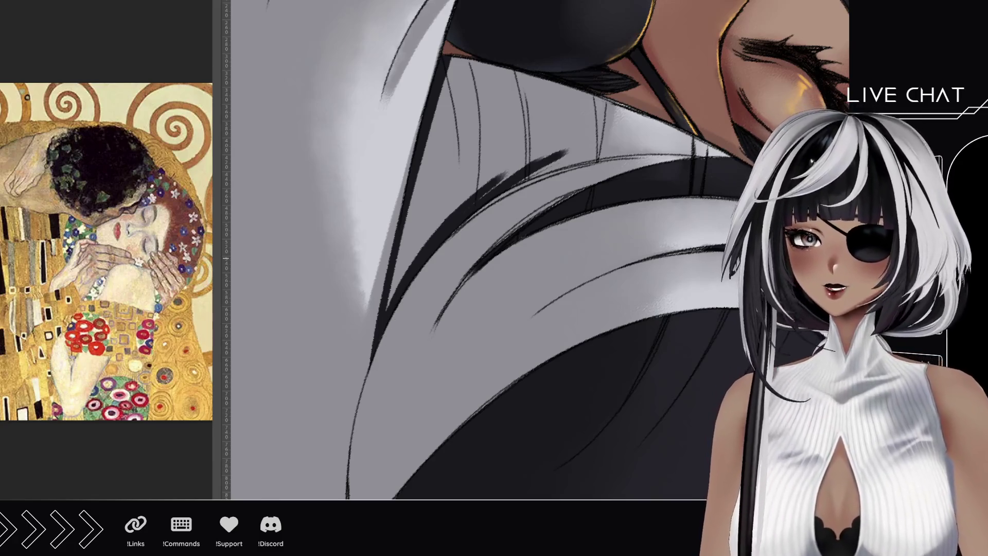
Add several new dark strands along the hair lock and a dark stroke near the strap
mouse_move(427, 111)
left_mouse_down()
mouse_move(393, 115)
mouse_move(379, 194)
mouse_move(393, 232)
mouse_move(320, 221)
left_mouse_up()
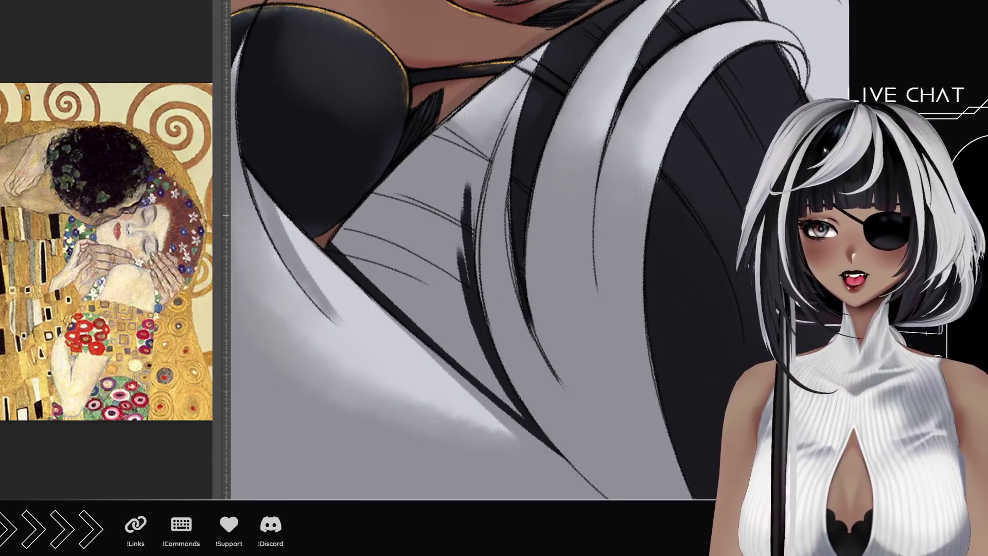
left_click_drag(457, 228, 460, 290)
left_click_drag(466, 183, 455, 287)
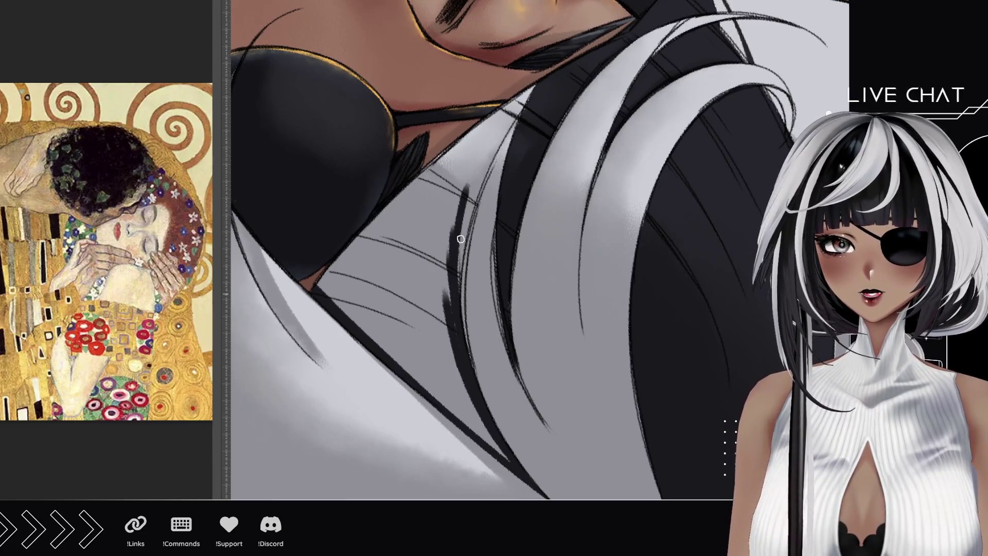
left_click_drag(483, 157, 458, 288)
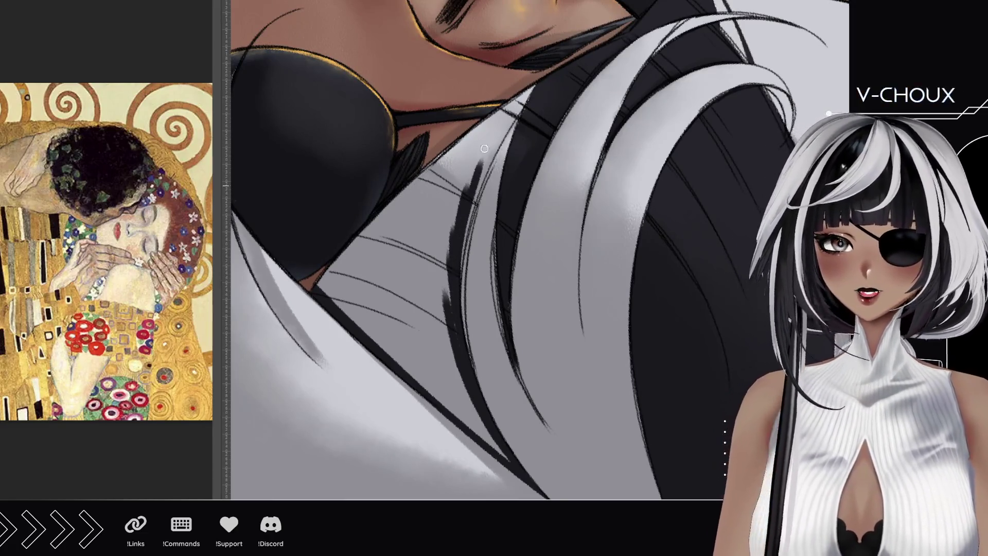
mouse_move(484, 149)
left_mouse_down()
mouse_move(458, 286)
mouse_move(502, 132)
left_mouse_up()
left_click_drag(489, 175, 530, 94)
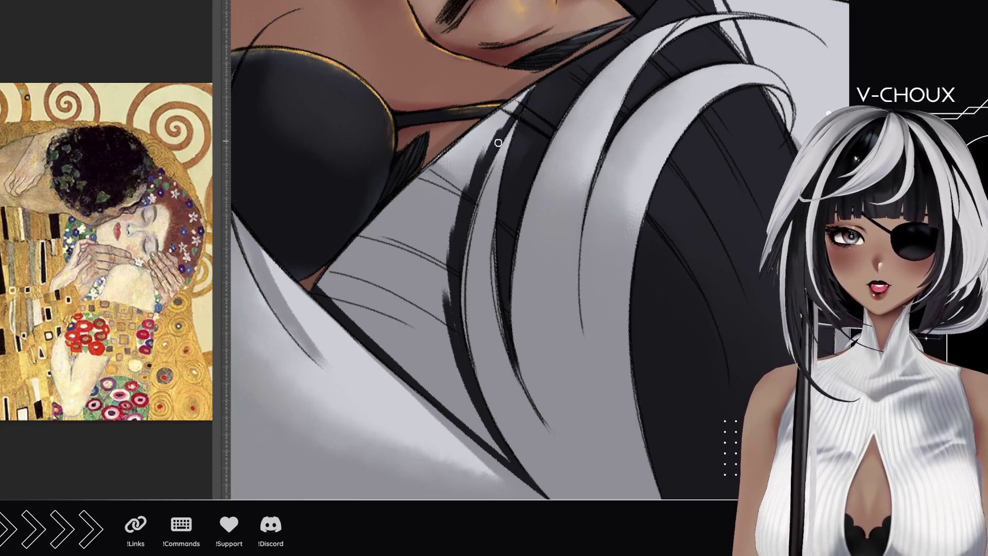
mouse_move(487, 155)
left_mouse_down()
mouse_move(531, 84)
mouse_move(484, 149)
left_mouse_up()
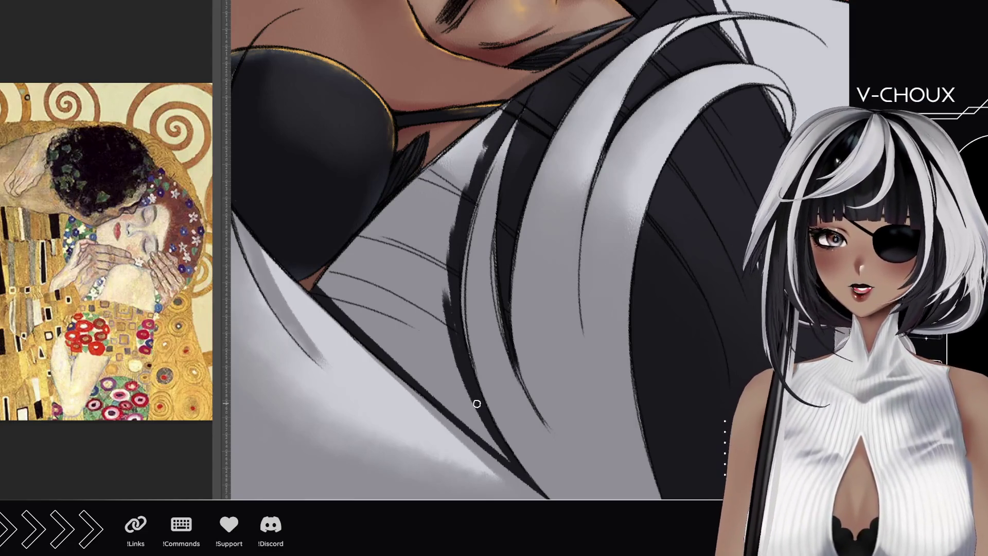
mouse_move(435, 379)
left_mouse_down()
mouse_move(451, 399)
mouse_move(458, 392)
mouse_move(443, 329)
mouse_move(443, 346)
mouse_move(414, 336)
mouse_move(416, 364)
mouse_move(397, 350)
left_mouse_up()
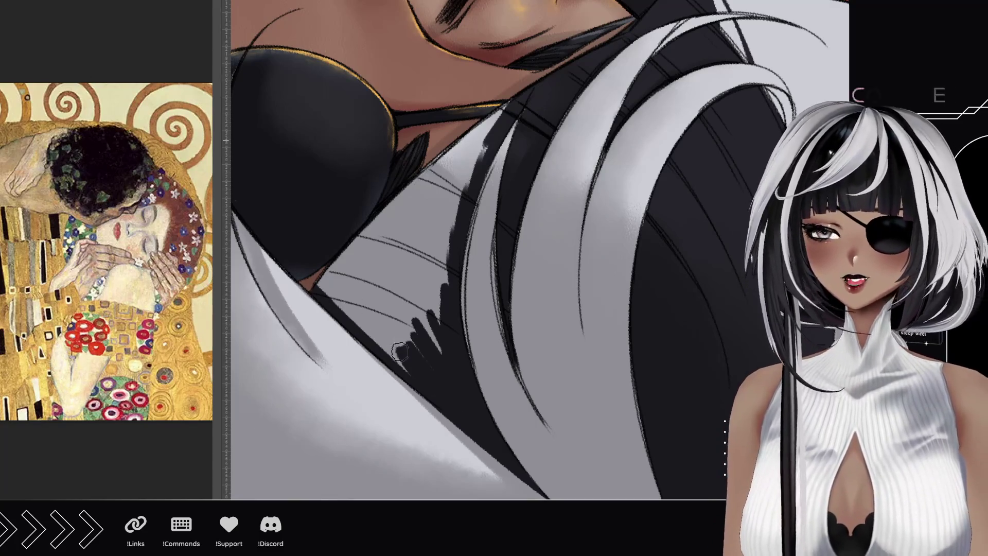
mouse_move(325, 286)
left_mouse_down()
mouse_move(417, 368)
mouse_move(370, 332)
mouse_move(437, 278)
mouse_move(438, 317)
mouse_move(442, 255)
mouse_move(353, 276)
mouse_move(389, 315)
mouse_move(389, 216)
mouse_move(404, 195)
mouse_move(394, 226)
mouse_move(395, 199)
mouse_move(448, 144)
mouse_move(449, 230)
left_mouse_up()
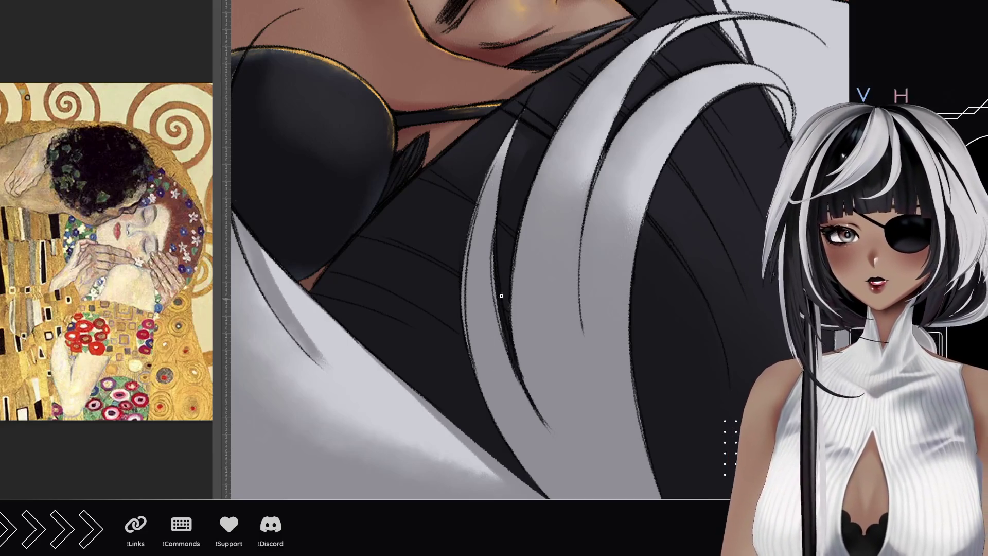
Try faint dark strands along the lock, discard them, and darken the strand's edge line
left_click_drag(509, 340, 500, 188)
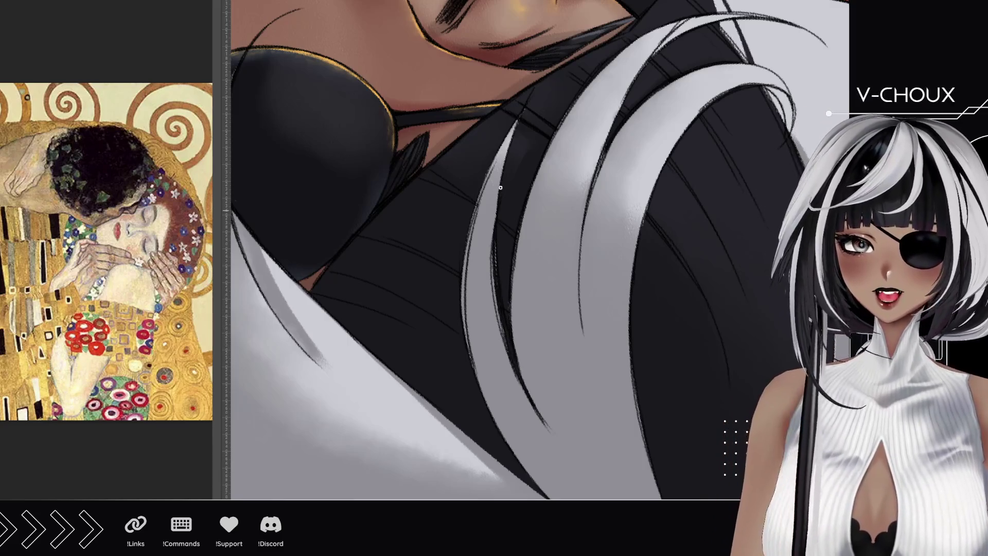
key("ctrl+z")
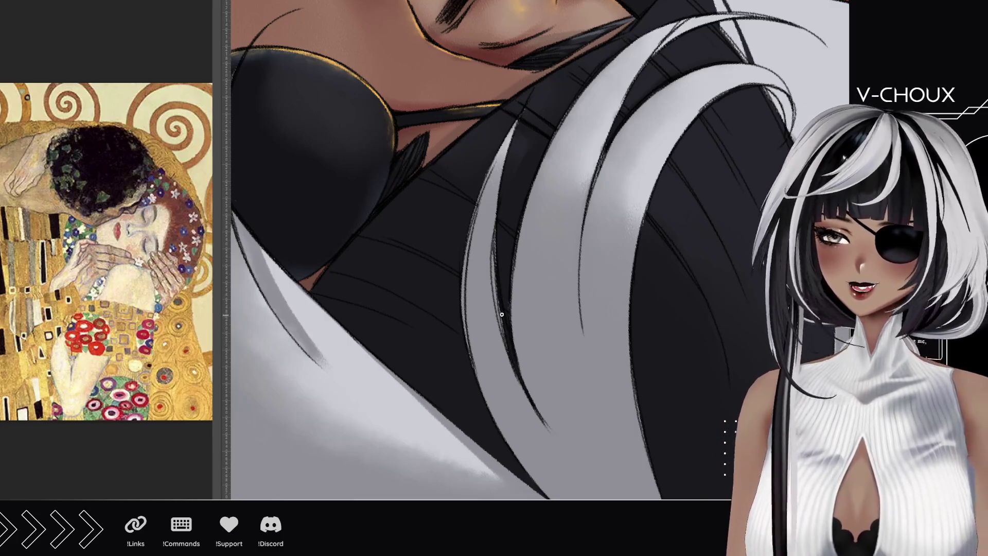
left_click_drag(504, 332, 493, 188)
key("ctrl+z")
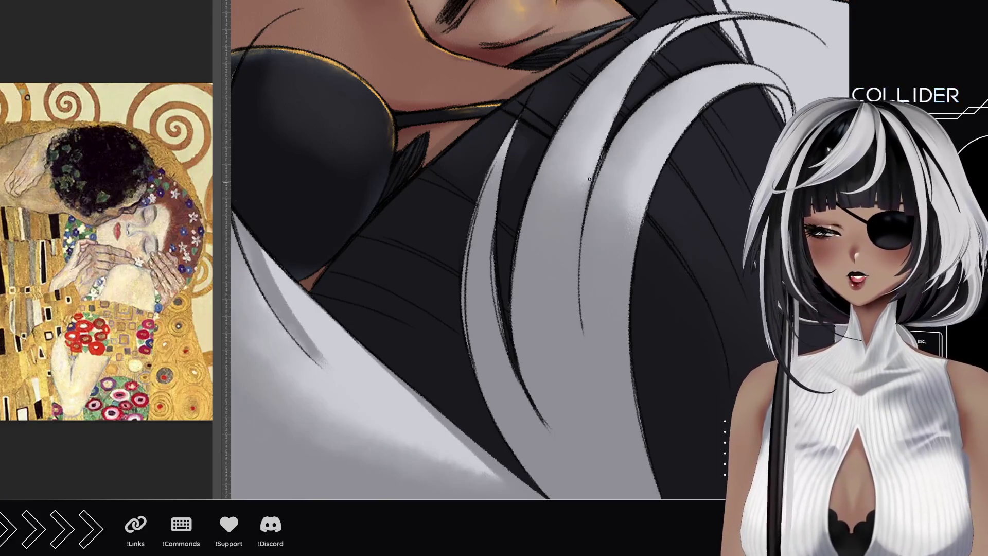
left_click_drag(589, 193, 605, 149)
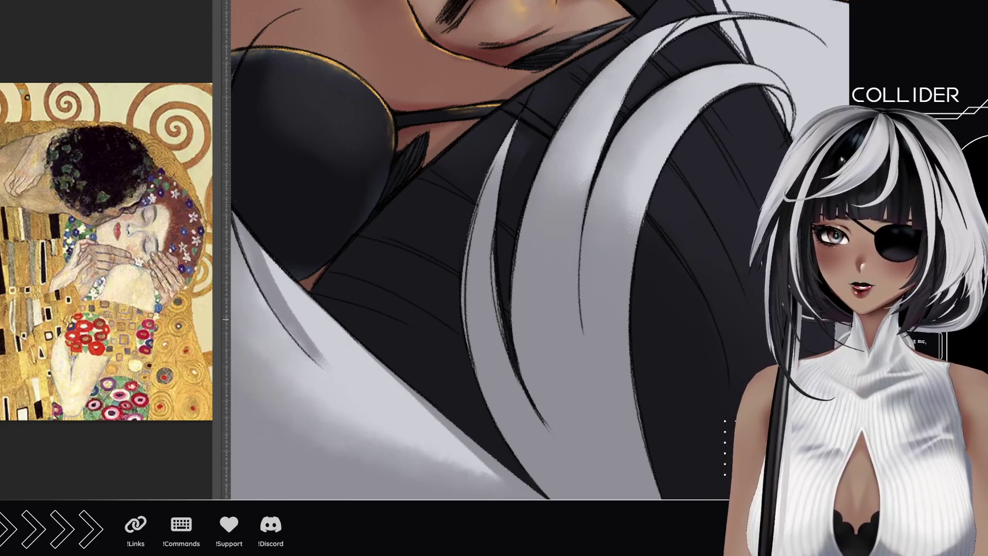
Darken the edges of the white hair strand with dark paint
scroll(449, 280, "down", 4)
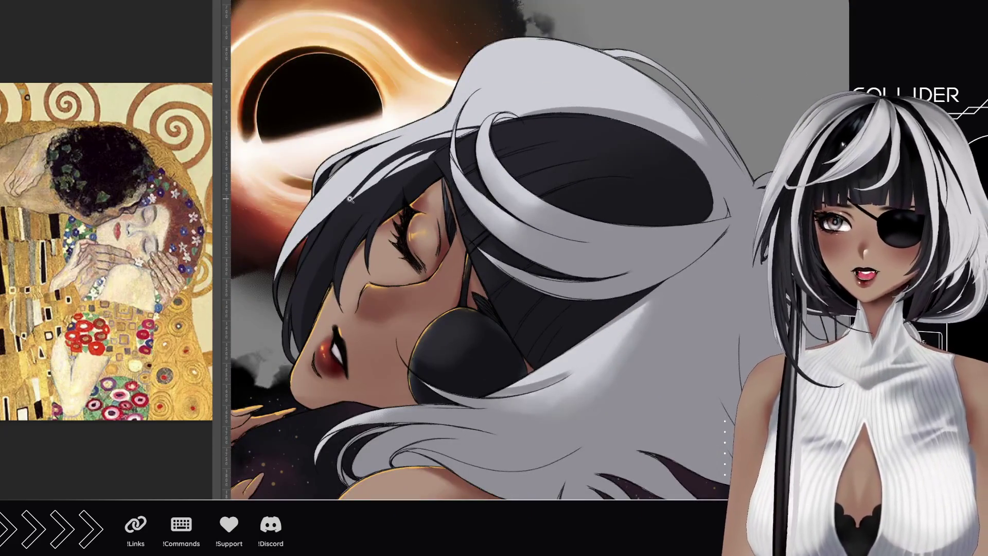
scroll(298, 211, "up", 2)
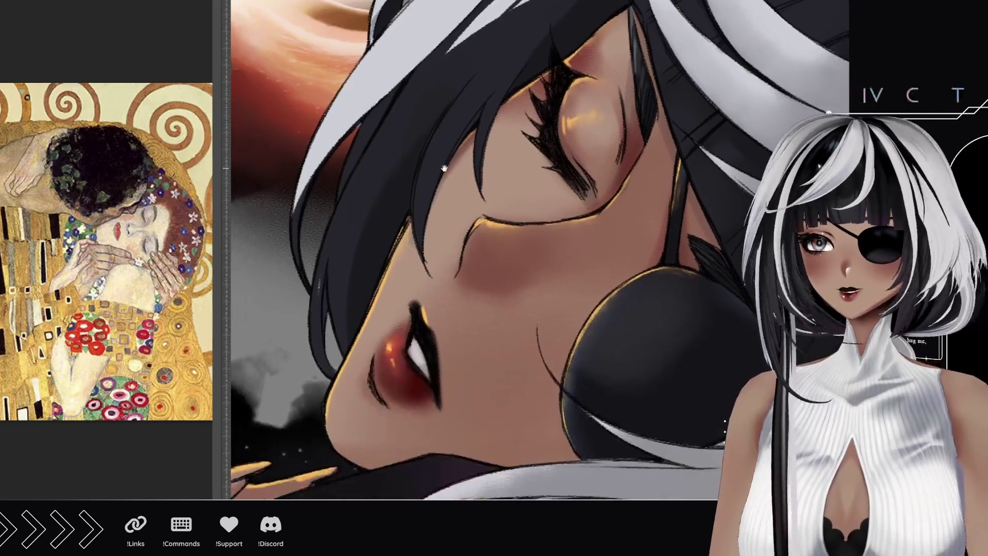
scroll(444, 169, "down", 5)
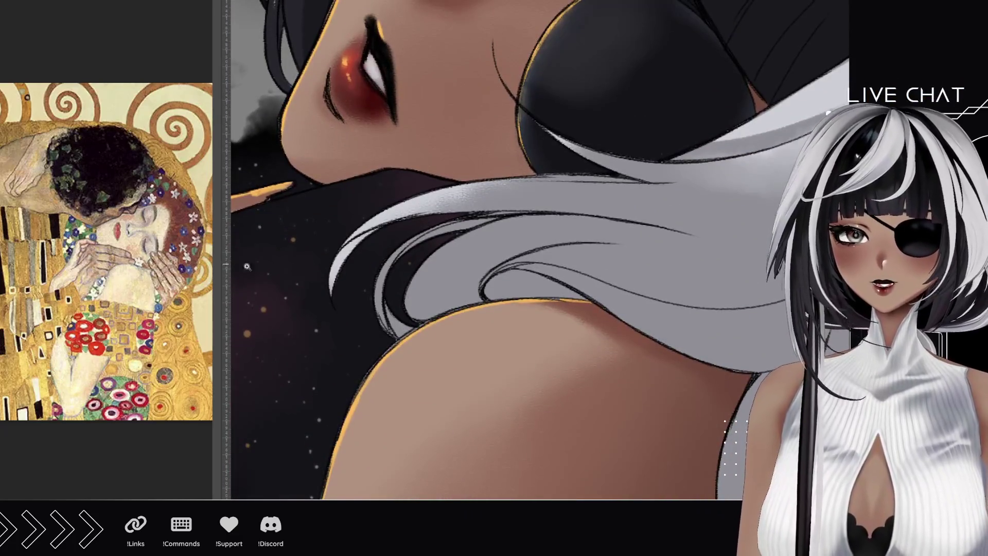
mouse_move(514, 242)
left_mouse_down()
mouse_move(538, 242)
mouse_move(384, 242)
left_mouse_up()
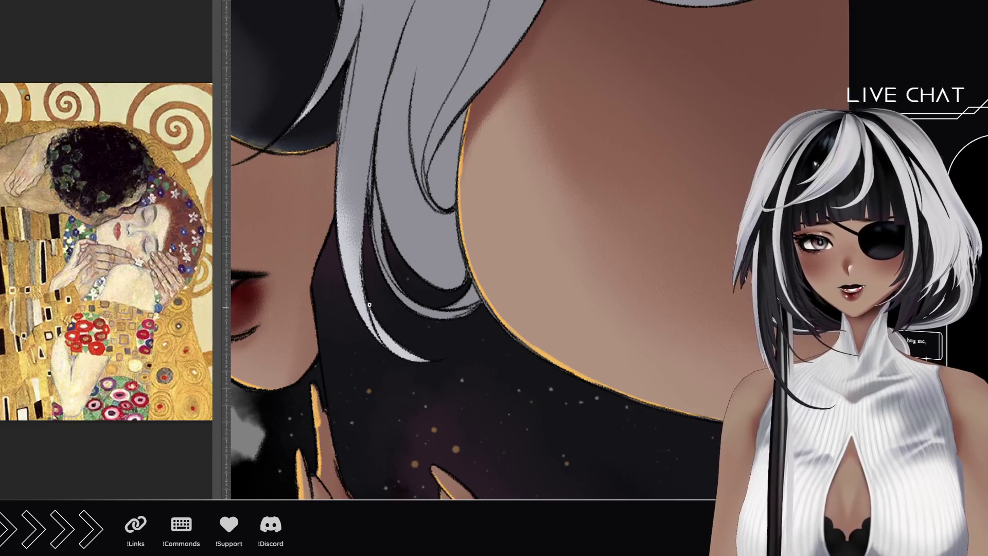
mouse_move(369, 305)
left_mouse_down()
mouse_move(392, 350)
mouse_move(381, 339)
mouse_move(382, 325)
mouse_move(408, 362)
mouse_move(417, 359)
left_mouse_up()
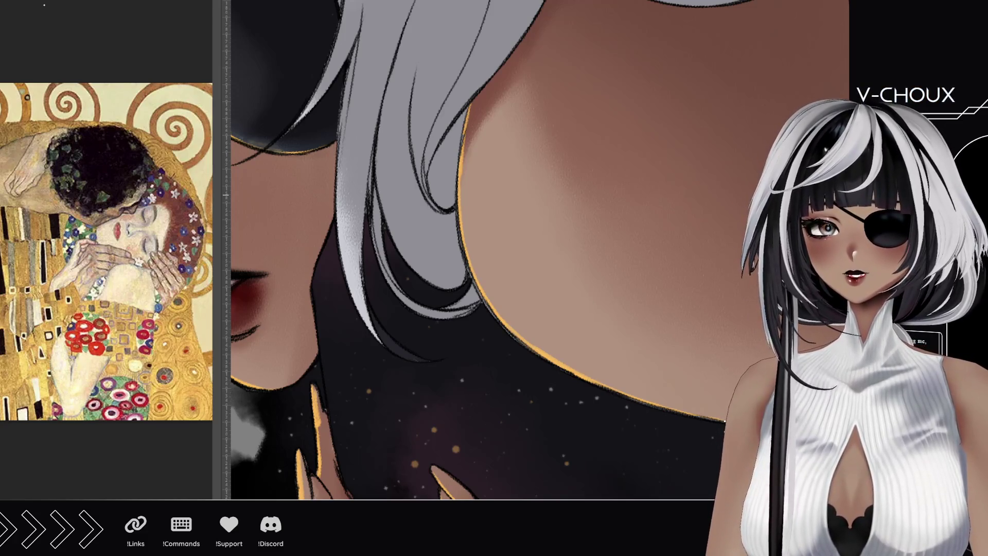
mouse_move(448, 214)
left_mouse_down()
mouse_move(438, 177)
mouse_move(478, 105)
mouse_move(536, 325)
mouse_move(557, 293)
left_mouse_up()
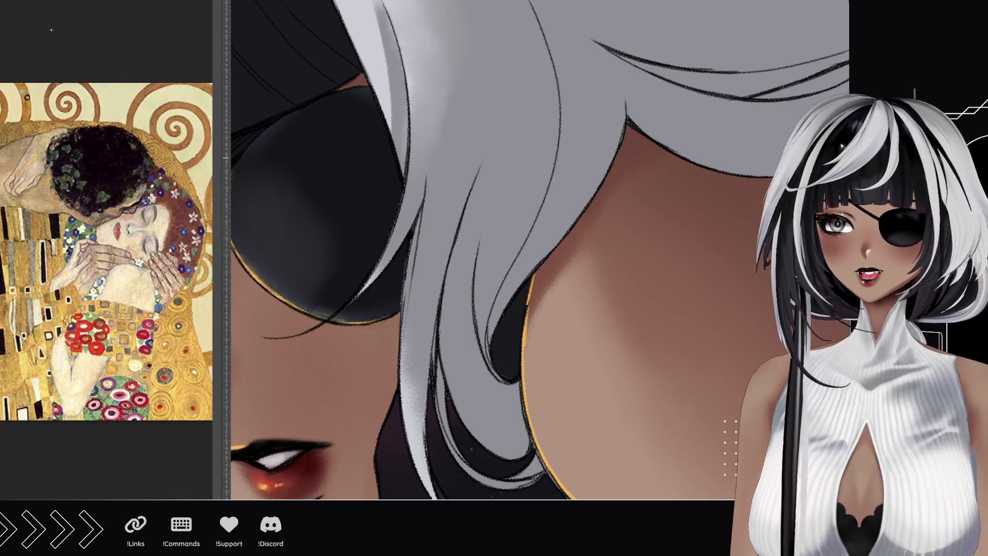
Paint a dark strand down the grey hair beside the eyepatch, redrawing it until it fits
left_click_drag(507, 379, 475, 206)
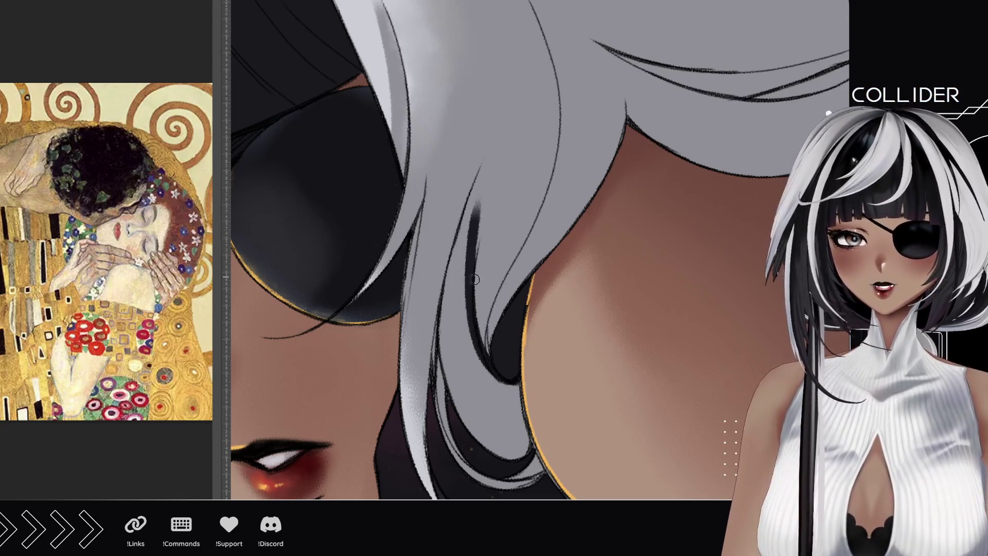
key("ctrl+z")
left_click_drag(512, 378, 479, 185)
key("ctrl+z")
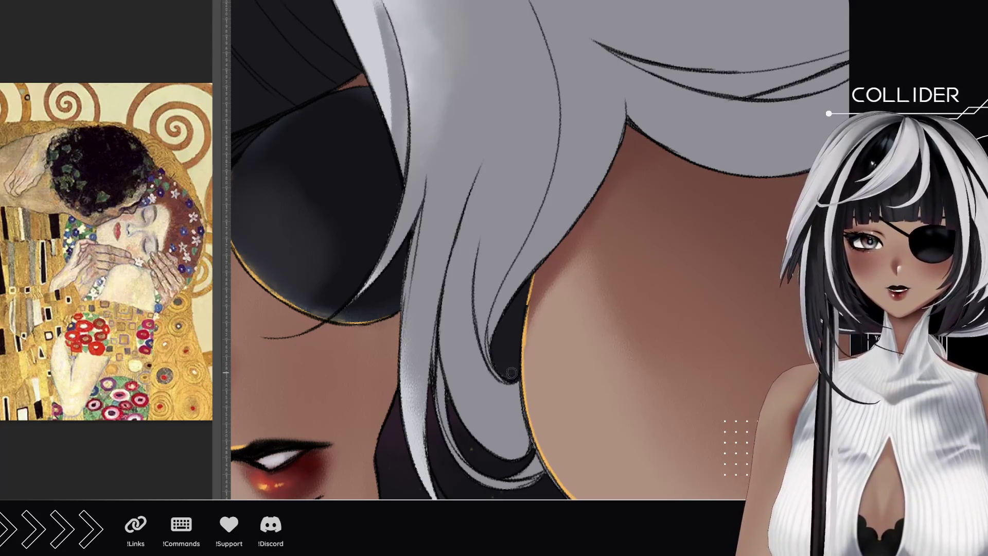
left_click_drag(511, 372, 476, 211)
left_click_drag(494, 168, 479, 252)
key("ctrl+z")
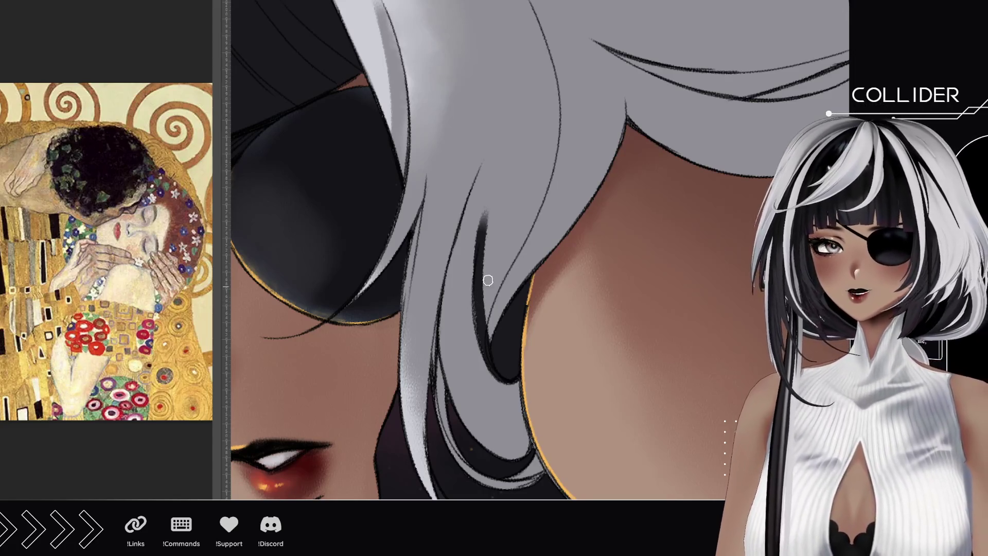
Thicken the dark strand and extend it up and right to the top of the hair
left_click_drag(483, 308, 512, 240)
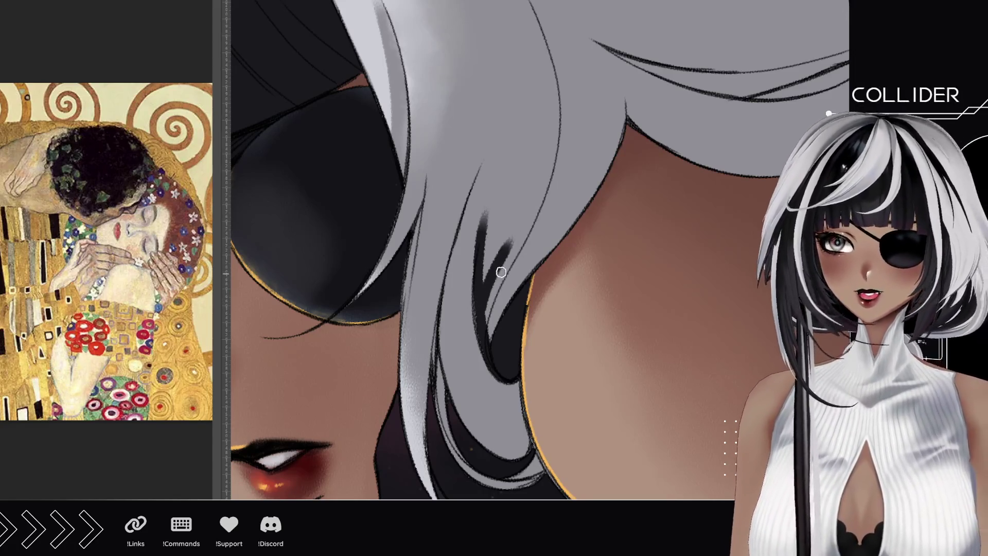
left_click_drag(484, 324, 501, 263)
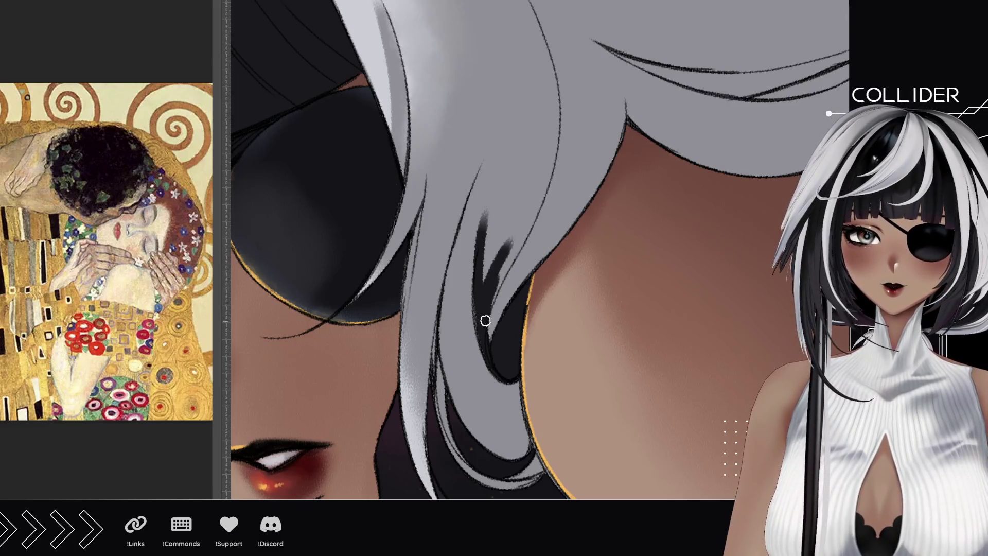
left_click_drag(490, 355, 517, 242)
left_click_drag(490, 302, 550, 175)
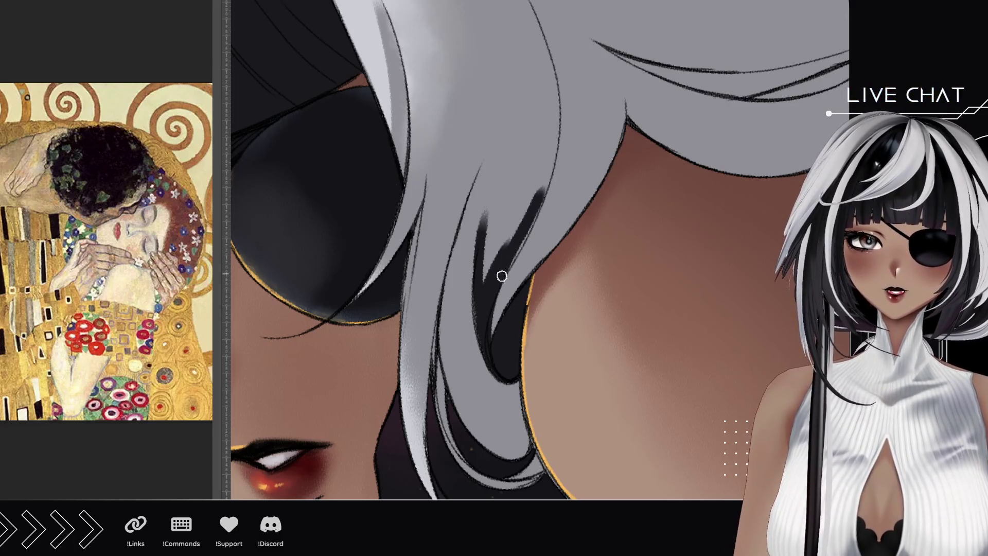
left_click_drag(501, 276, 546, 186)
left_click_drag(511, 243, 553, 163)
left_click_drag(502, 257, 555, 138)
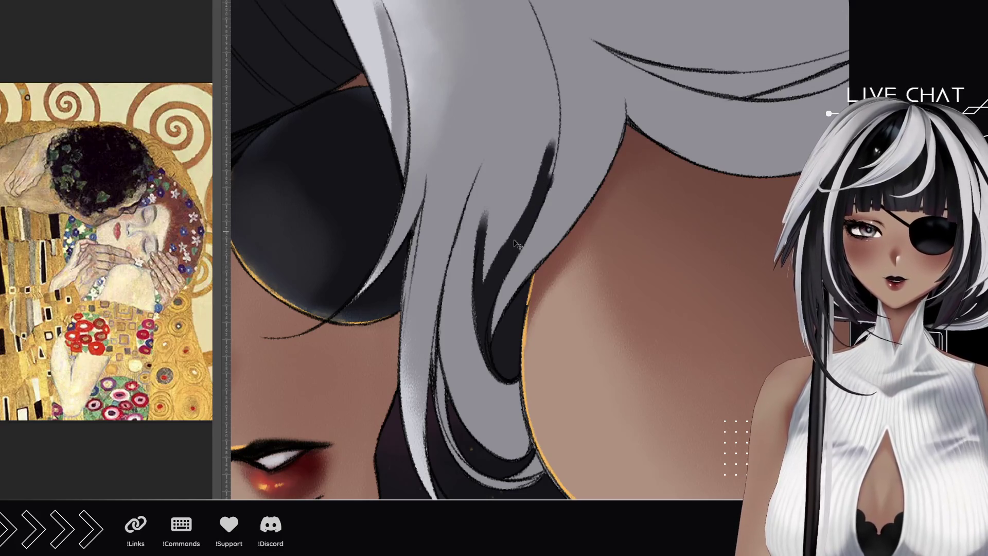
left_click_drag(494, 267, 566, 119)
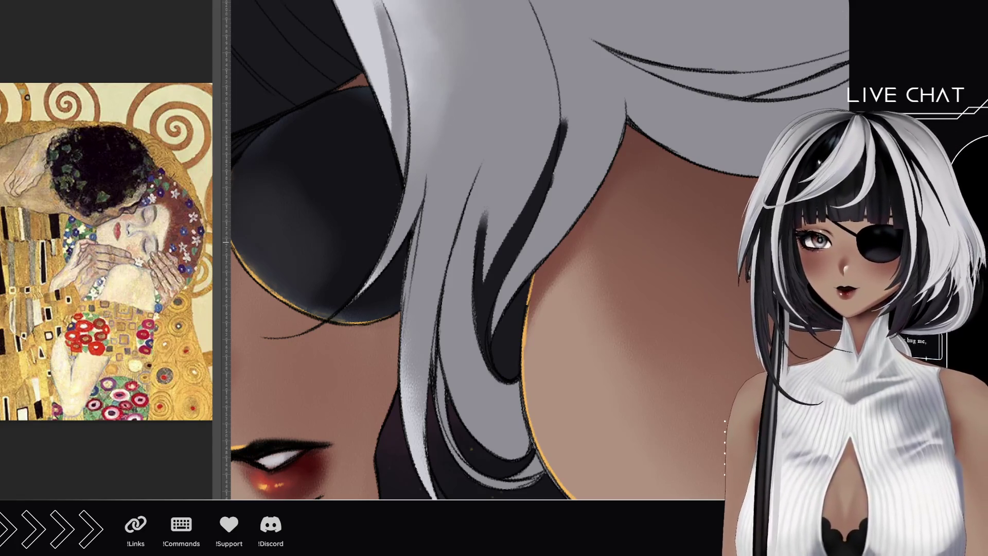
mouse_move(430, 109)
left_mouse_down()
mouse_move(463, 334)
mouse_move(592, 360)
mouse_move(643, 288)
mouse_move(647, 337)
mouse_move(511, 269)
left_mouse_up()
Paint lighter over the dark lines in the hair over the chest, then add a dark left-edge strand
left_click_drag(404, 335, 396, 312)
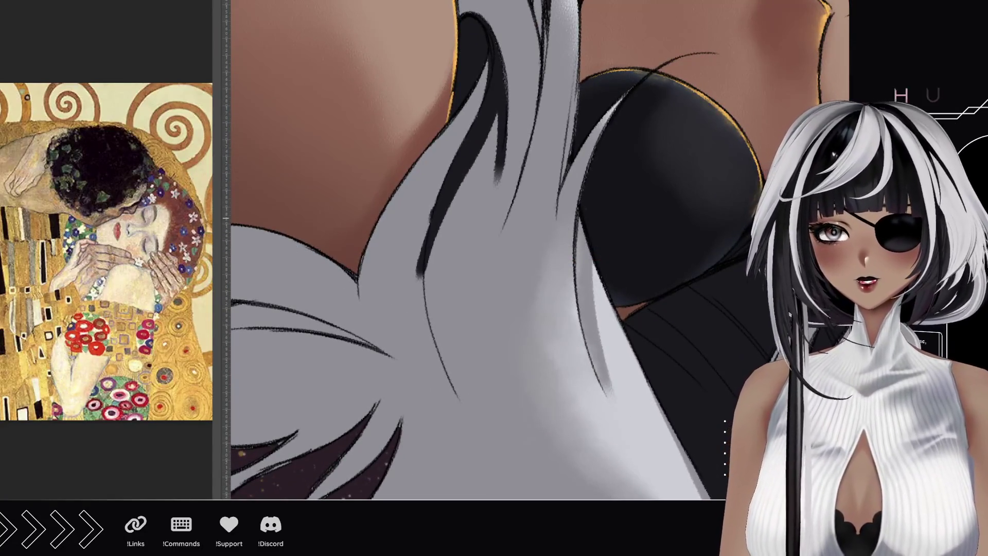
left_click_drag(418, 283, 432, 205)
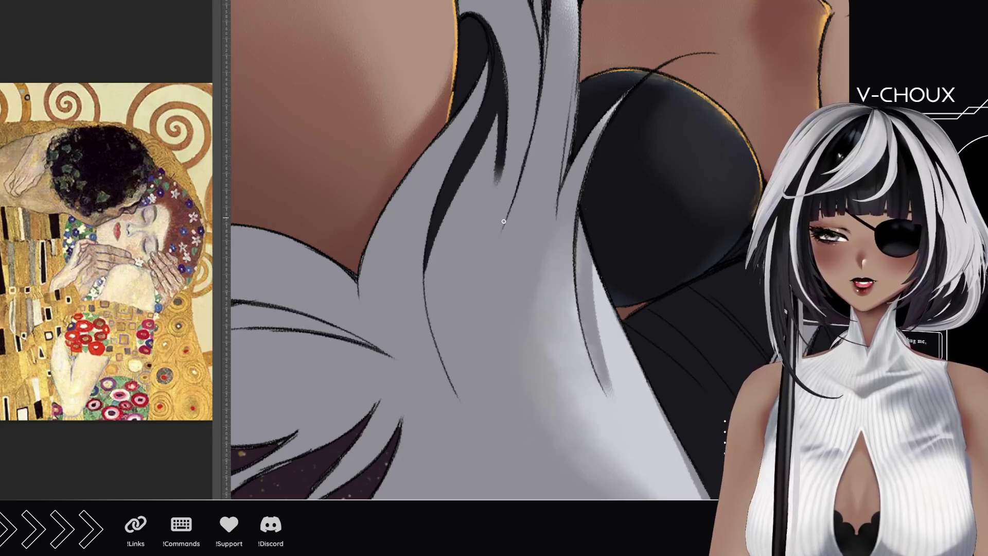
left_click_drag(510, 132, 499, 181)
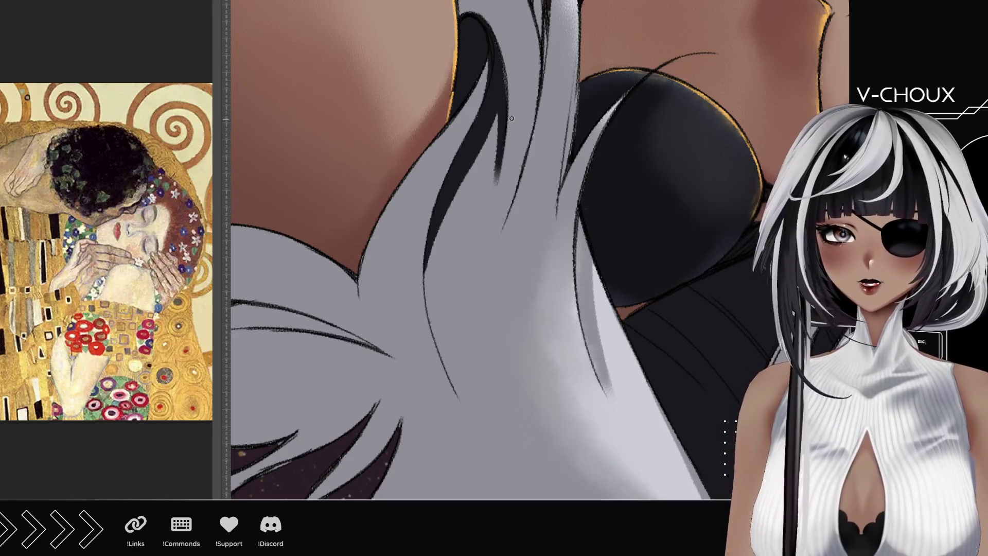
left_click_drag(507, 142, 495, 186)
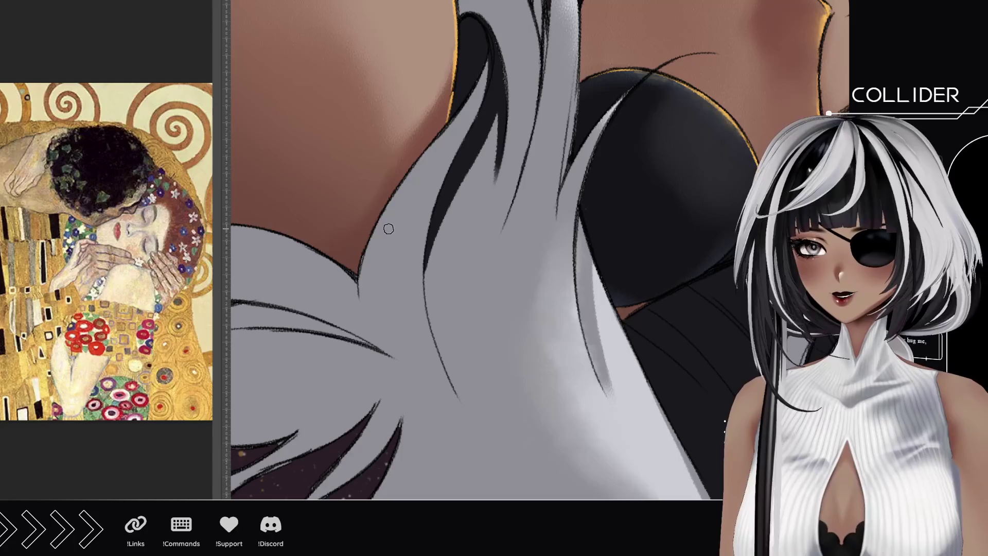
mouse_move(482, 49)
left_mouse_down()
mouse_move(427, 155)
mouse_move(386, 363)
mouse_move(359, 237)
left_mouse_up()
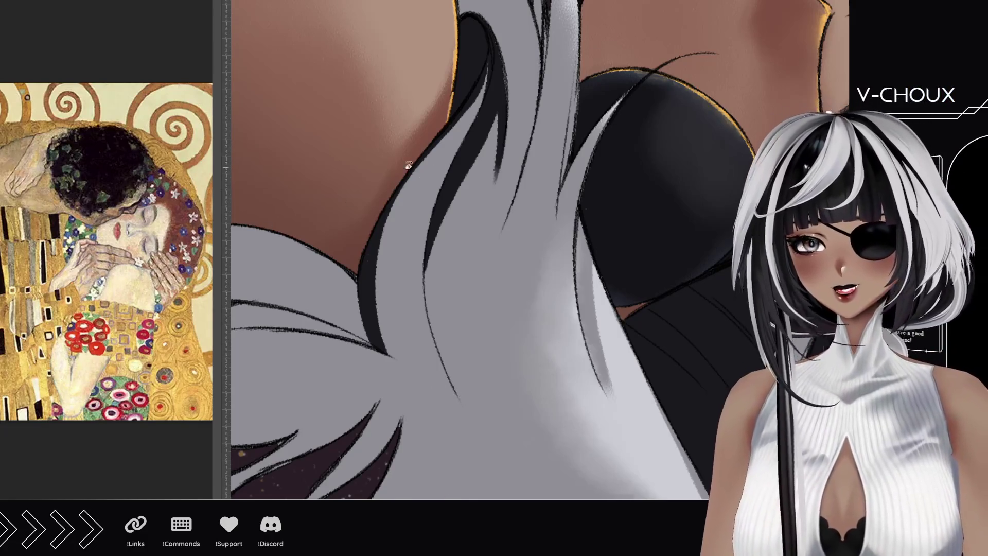
mouse_move(409, 165)
left_mouse_down()
mouse_move(393, 410)
mouse_move(587, 432)
mouse_move(294, 266)
left_mouse_up()
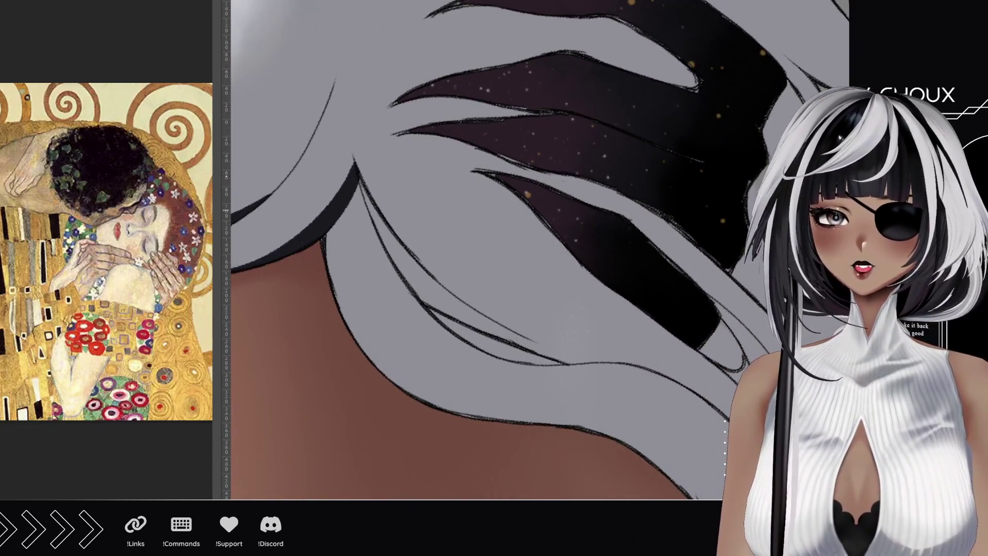
Darken the hair edge above the neck with five strokes, then zoom out to view the figure
mouse_move(354, 185)
left_mouse_down()
mouse_move(357, 309)
mouse_move(389, 378)
left_mouse_up()
mouse_move(337, 219)
left_mouse_down()
mouse_move(340, 283)
mouse_move(326, 258)
mouse_move(370, 360)
left_mouse_up()
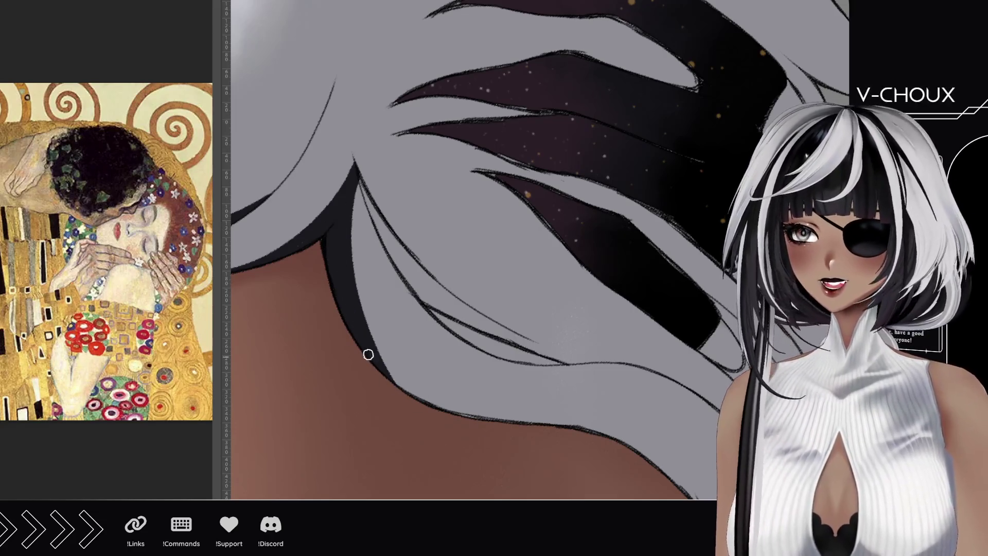
left_click_drag(351, 206, 469, 414)
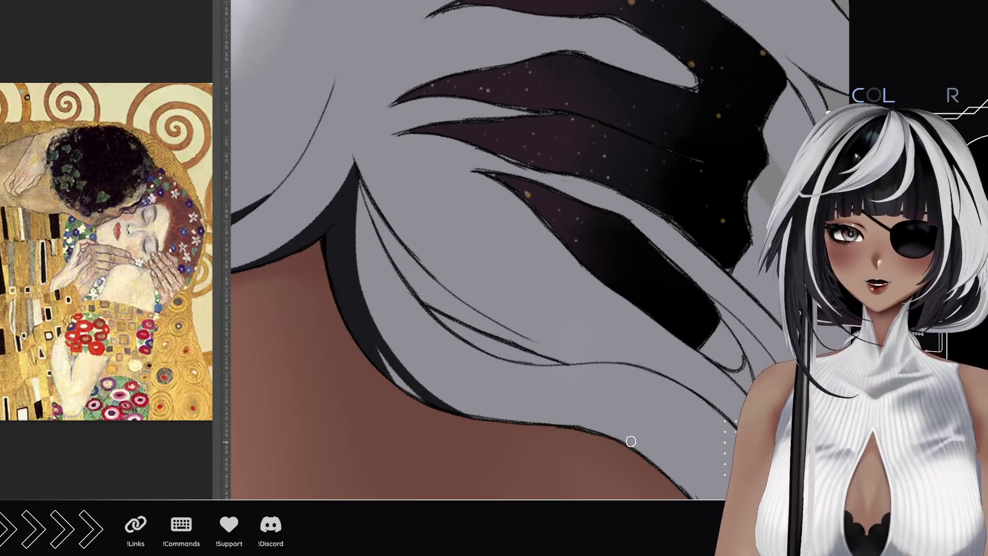
left_click_drag(355, 322, 433, 402)
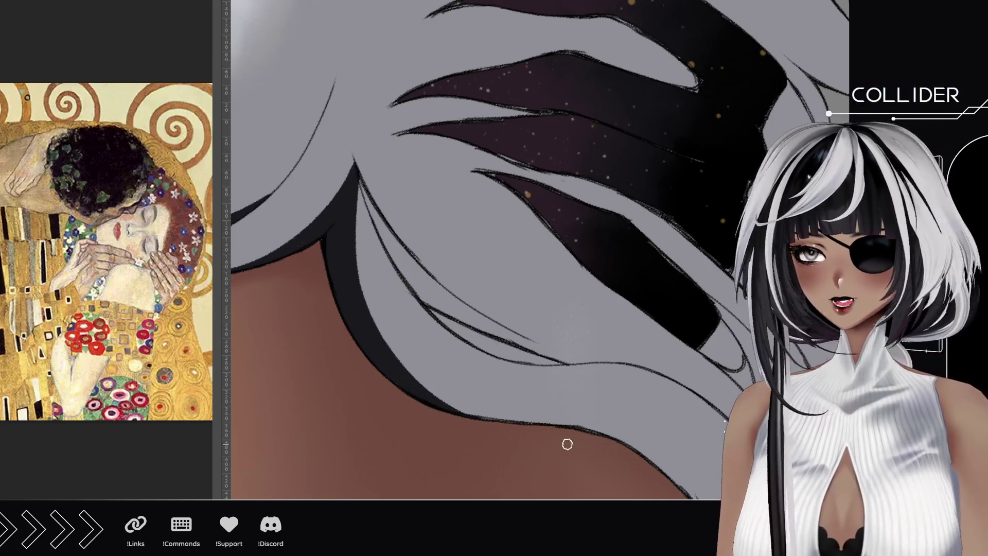
left_click_drag(589, 430, 427, 393)
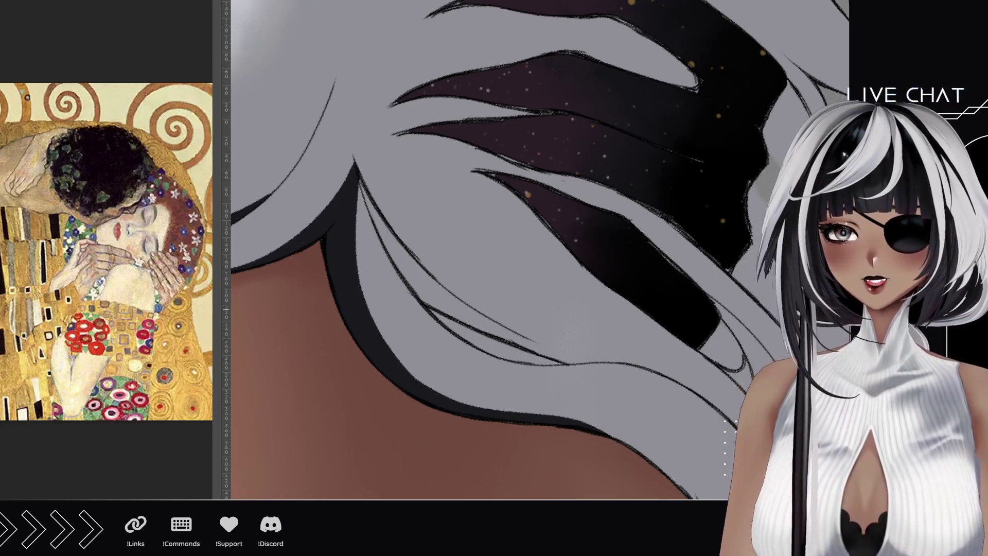
scroll(571, 321, "down", 5)
scroll(402, 280, "up", 3)
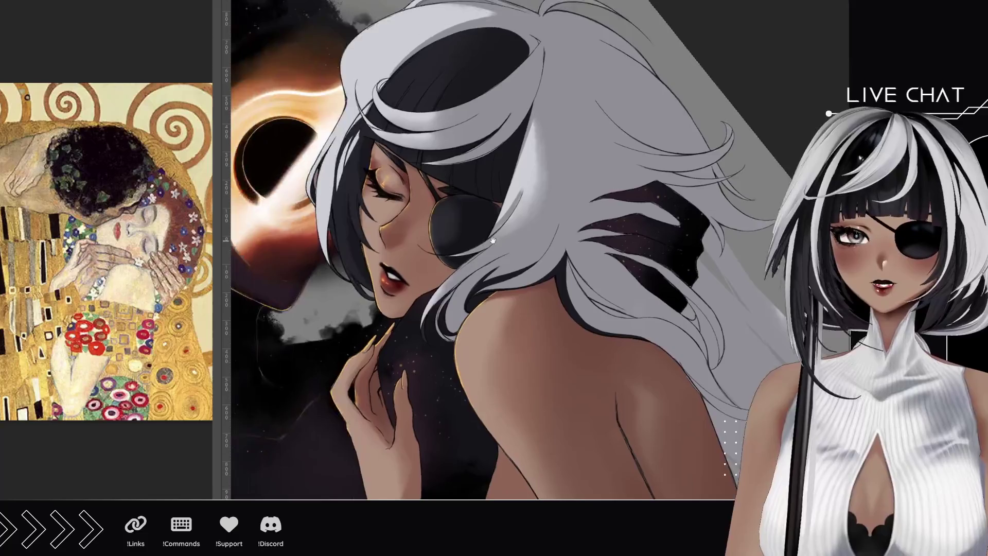
scroll(492, 240, "up", 2)
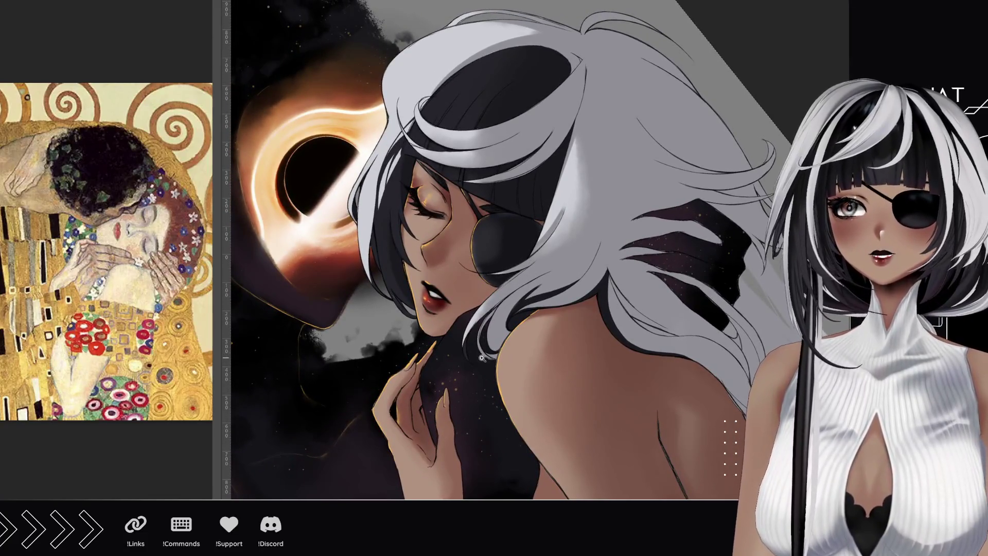
scroll(494, 350, "up", 2)
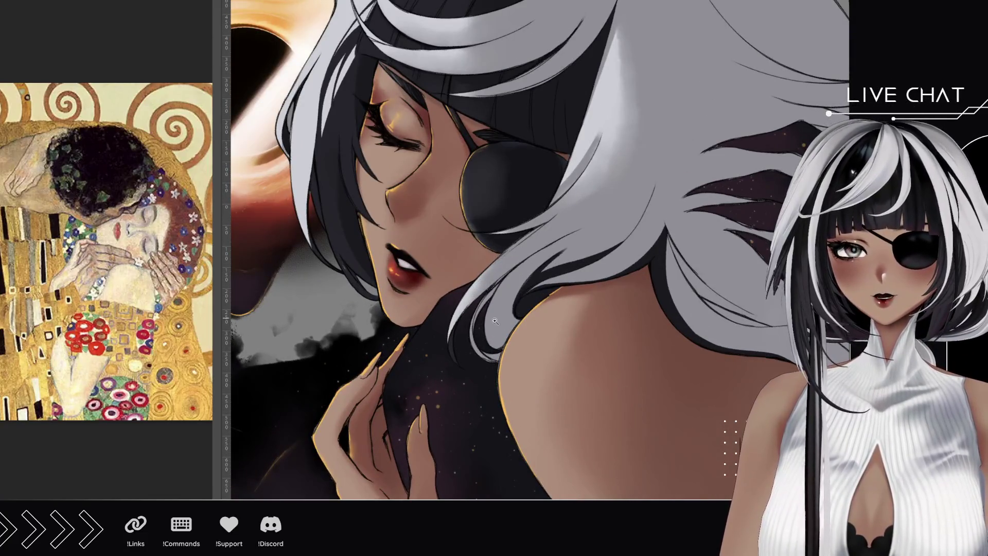
scroll(499, 355, "up", 3)
scroll(505, 350, "up", 2)
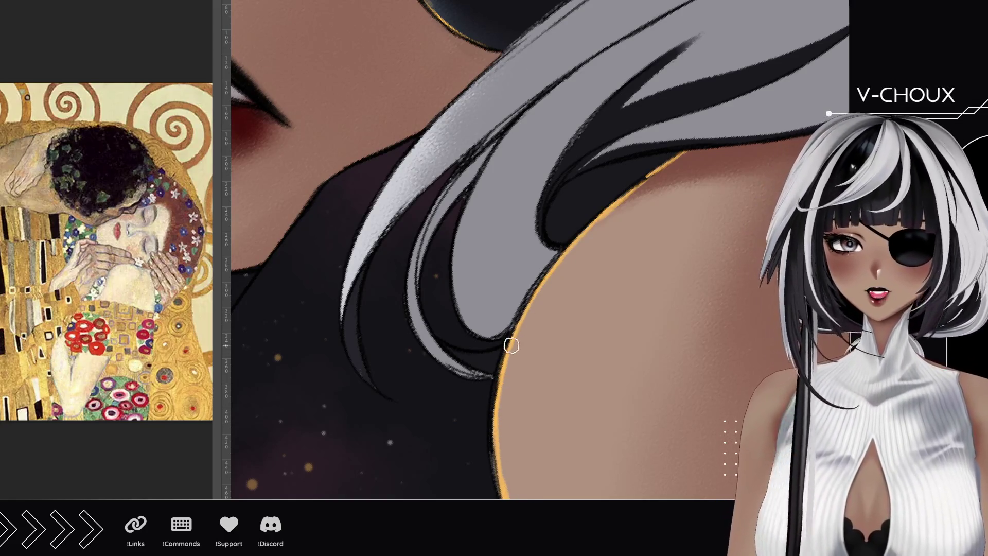
left_click_drag(441, 162, 470, 233)
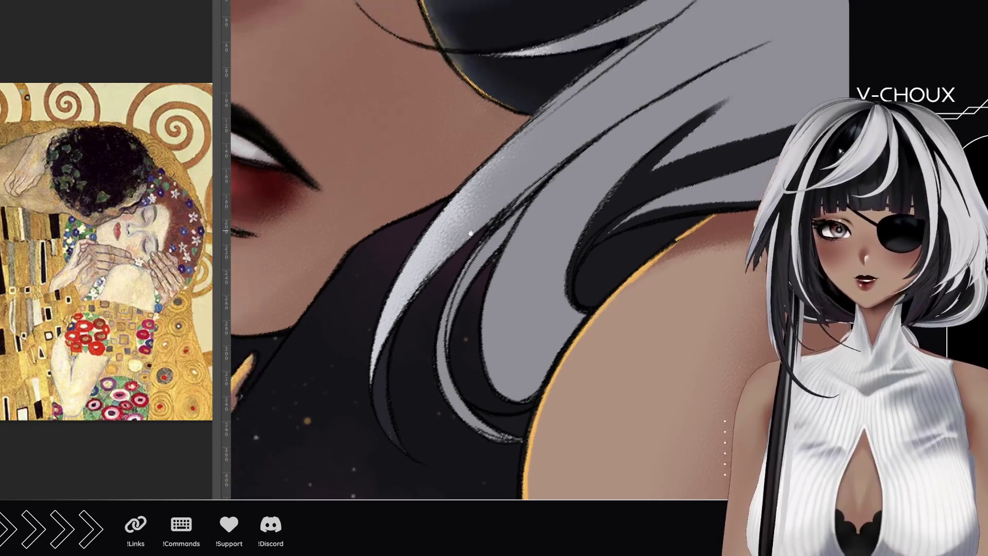
left_click_drag(589, 111, 473, 326)
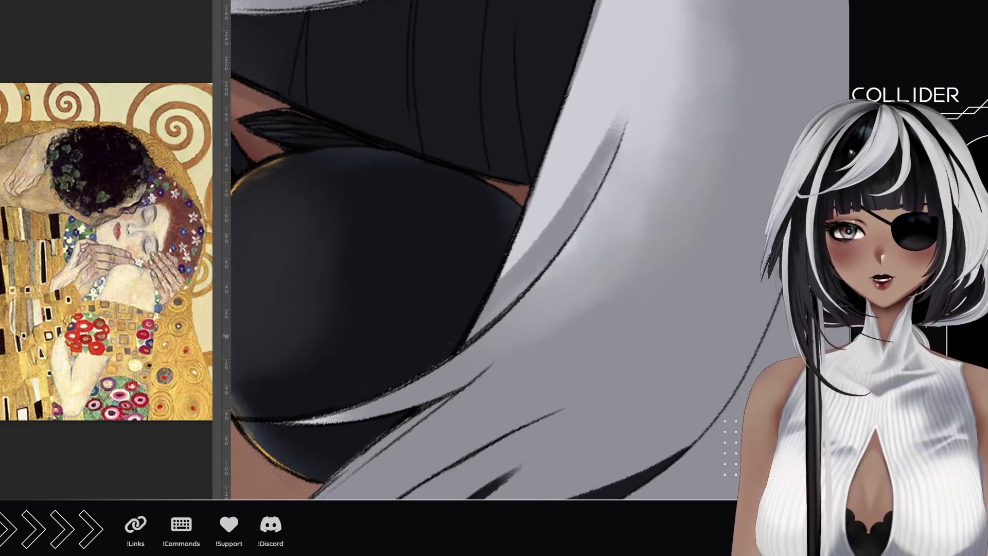
scroll(496, 245, "down", 5)
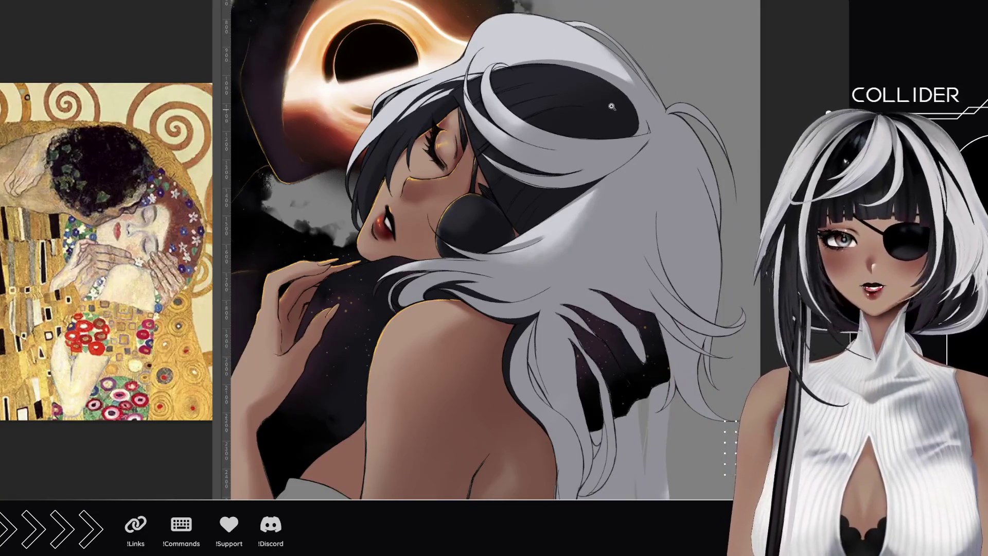
Ink thick dark lines along the left and inner hair strands over the shoulder
mouse_move(609, 60)
left_mouse_down()
mouse_move(665, 102)
mouse_move(545, 126)
mouse_move(538, 69)
mouse_move(562, 61)
left_mouse_up()
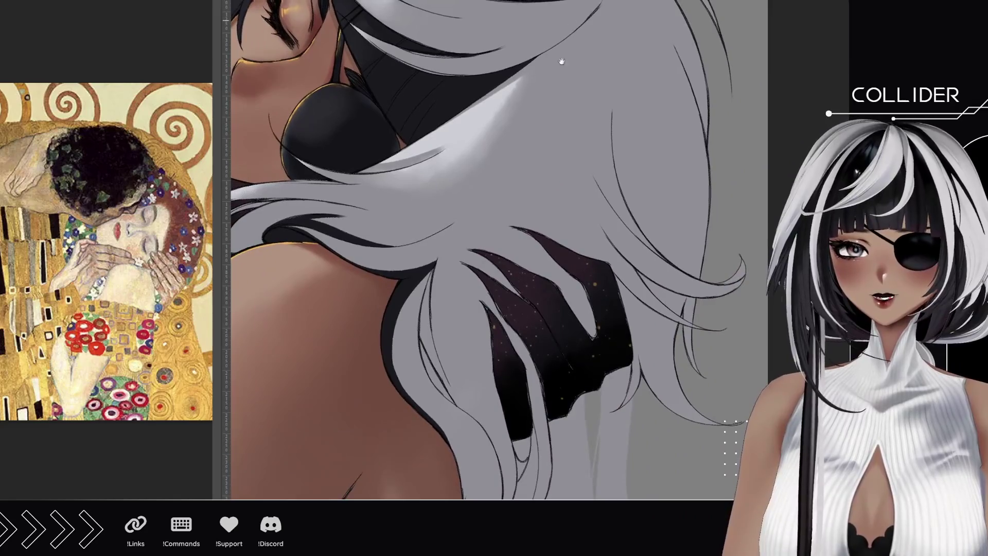
left_click(454, 362)
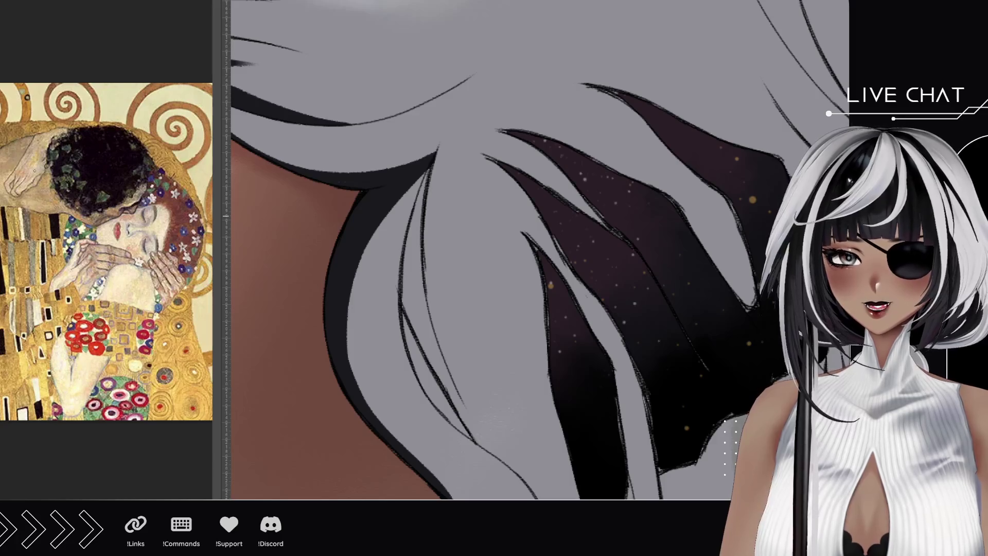
left_click_drag(448, 396, 394, 360)
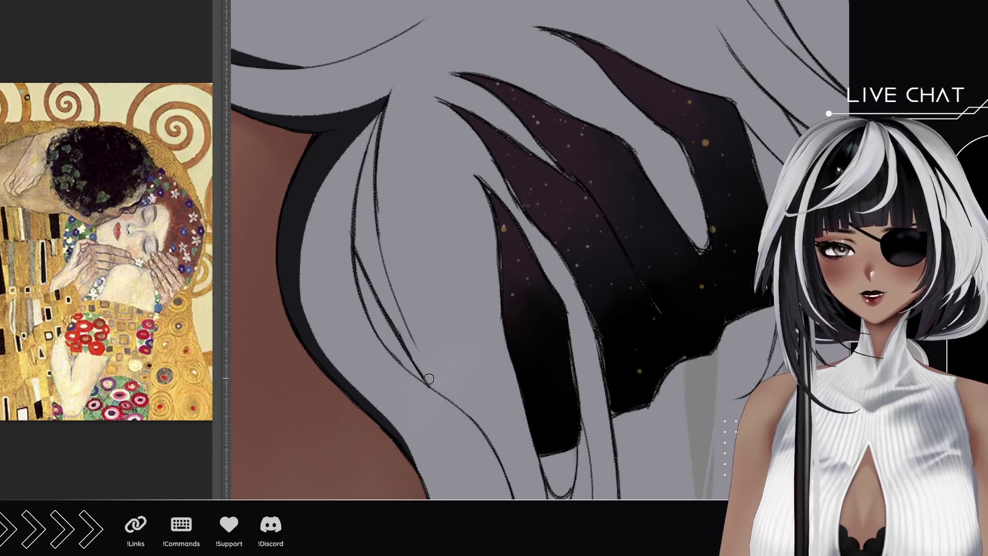
left_click_drag(429, 378, 393, 102)
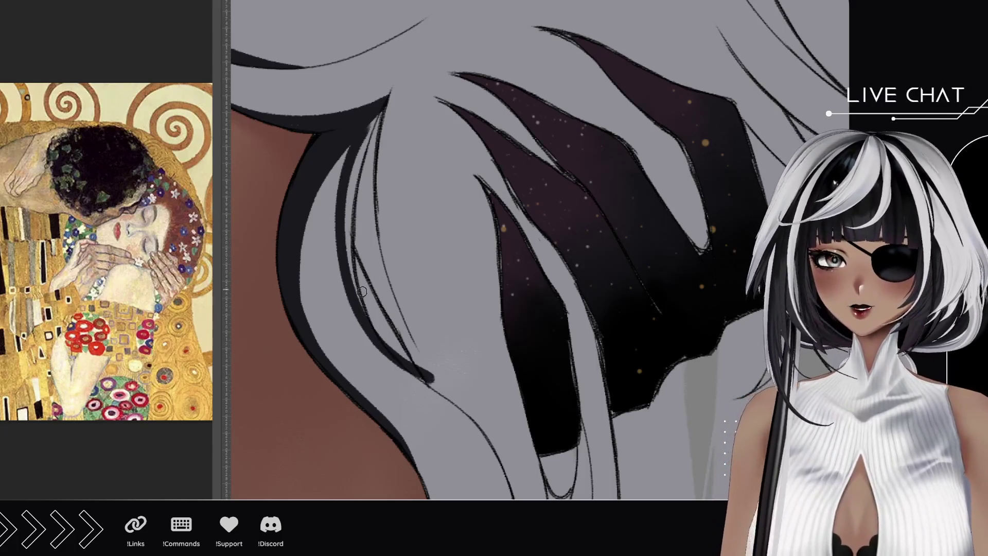
left_click_drag(376, 318, 361, 145)
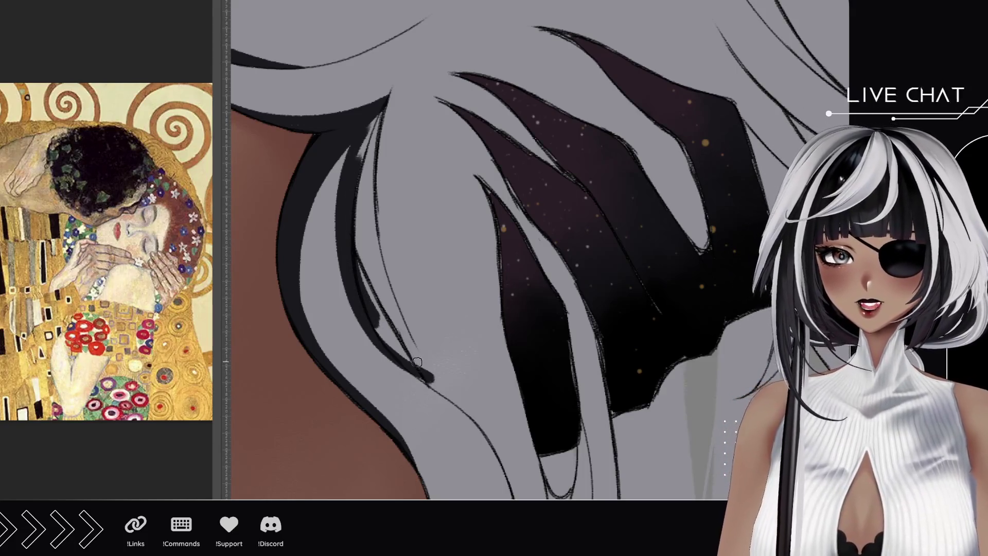
Extend the strand's ink line downward and thicken the strand lines with tapered strokes
left_click_drag(403, 364, 451, 395)
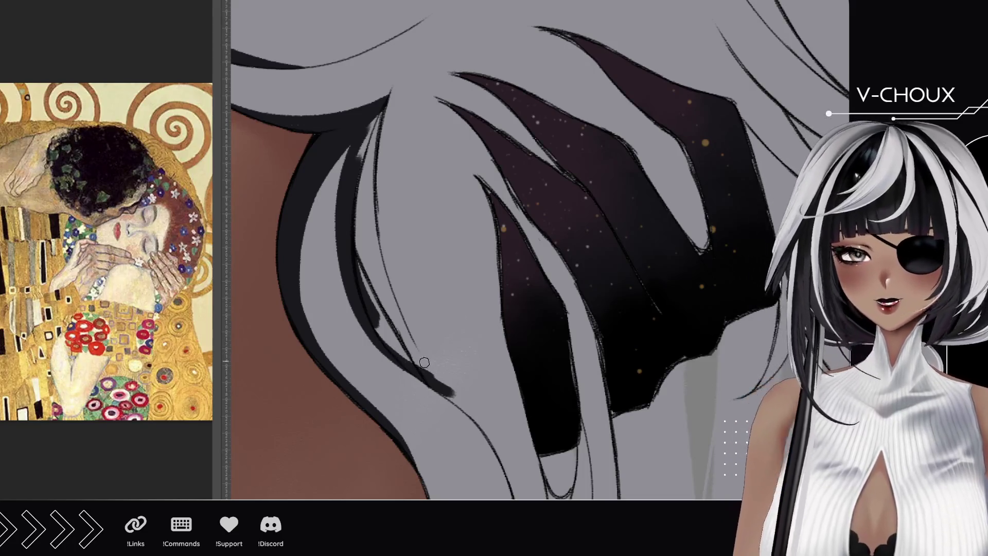
left_click_drag(437, 387, 405, 342)
mouse_move(388, 305)
left_mouse_down()
mouse_move(432, 376)
mouse_move(398, 315)
mouse_move(409, 343)
left_mouse_up()
left_click_drag(369, 224, 391, 311)
mouse_move(419, 363)
left_mouse_down()
mouse_move(373, 315)
mouse_move(363, 227)
left_mouse_up()
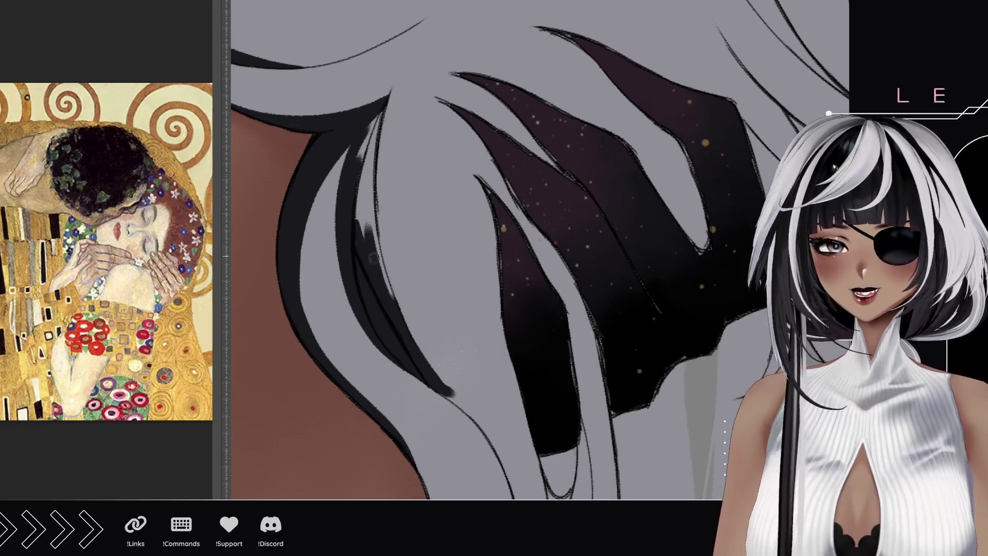
left_click_drag(391, 301, 366, 211)
Darken and thicken the upper hair strand, retouching its thin dark line
left_click_drag(396, 307, 366, 178)
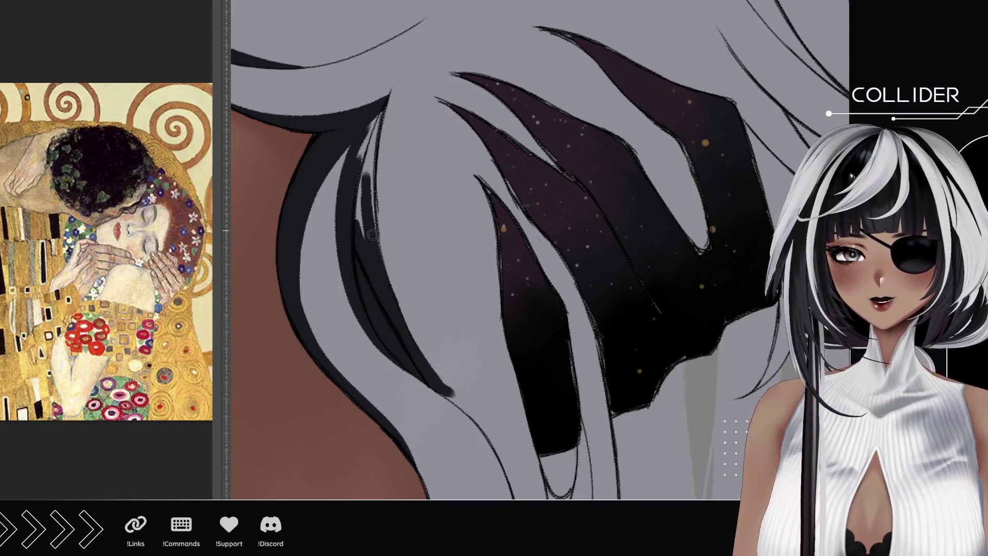
left_click_drag(384, 283, 368, 154)
key("ctrl+z")
left_click_drag(393, 306, 366, 177)
mouse_move(388, 299)
left_mouse_down()
mouse_move(371, 253)
mouse_move(365, 162)
left_mouse_up()
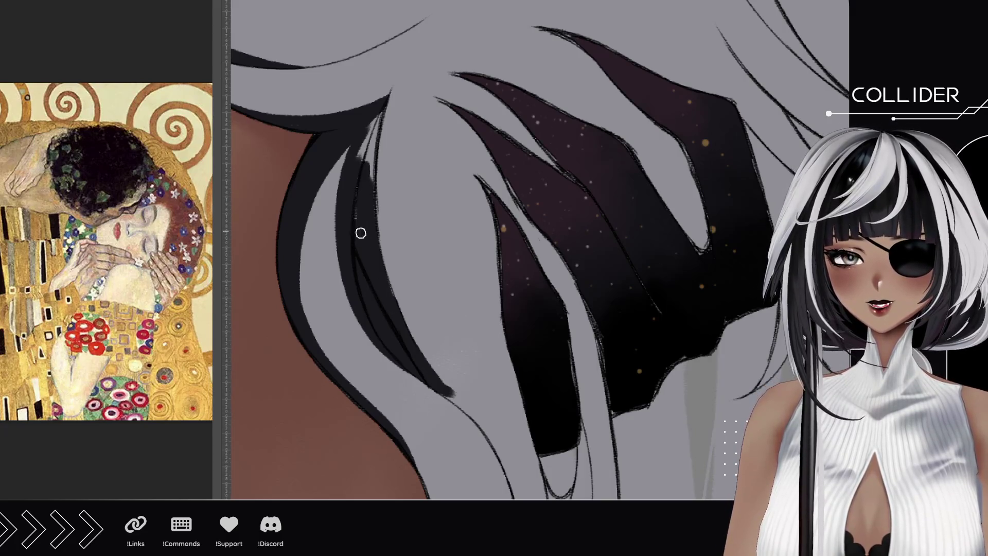
left_click_drag(360, 232, 366, 145)
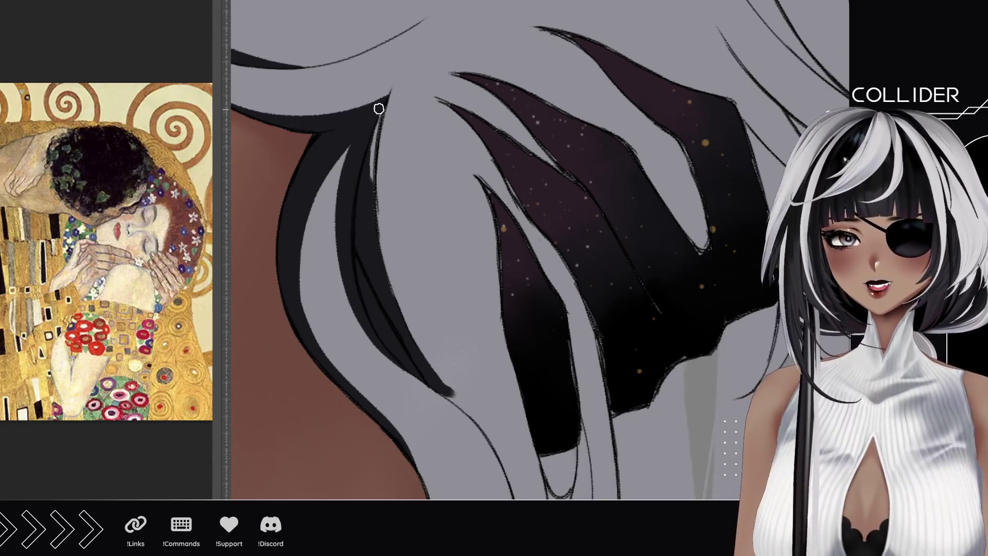
left_click_drag(377, 103, 373, 242)
key("ctrl+z")
left_click_drag(370, 181, 375, 115)
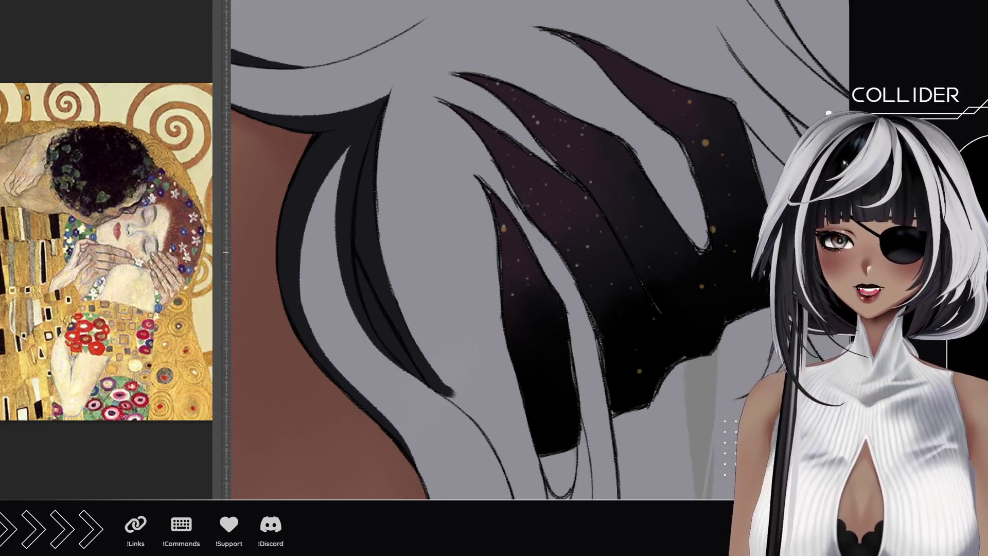
Lighten the dark paint at the strand tip
left_click_drag(443, 387, 420, 349)
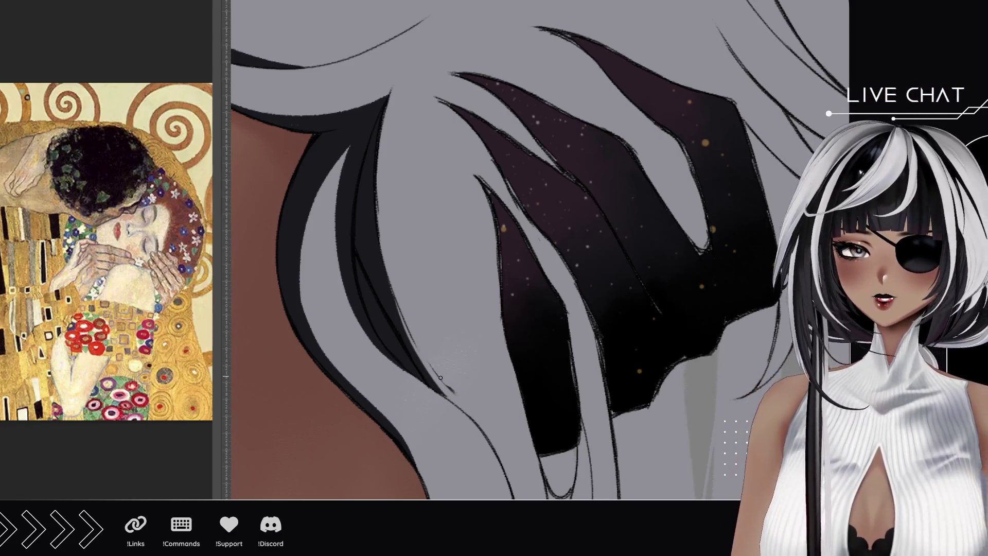
left_click_drag(446, 392, 419, 350)
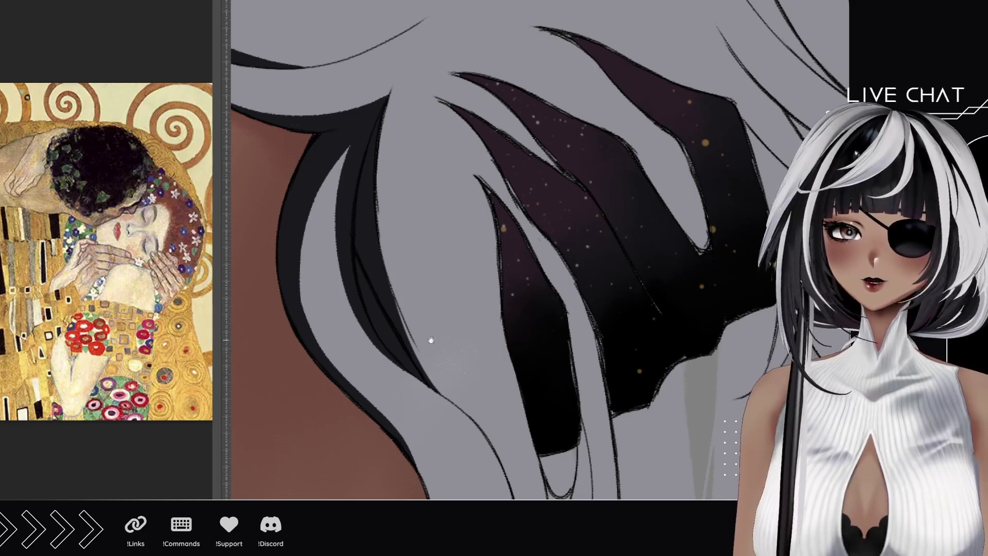
left_click_drag(431, 340, 426, 143)
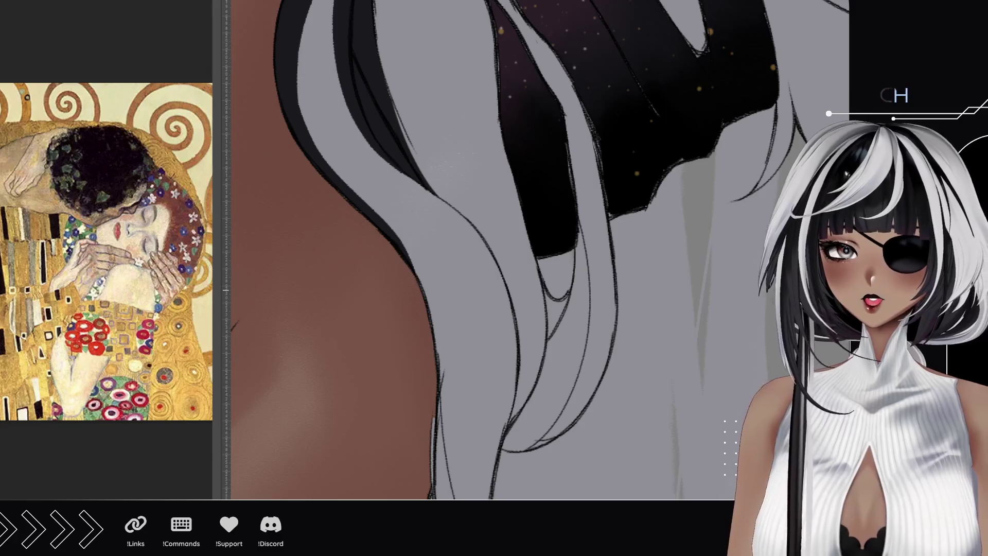
Ink a dark line along the black hair's right edge and fill the light gap beside it
scroll(452, 326, "down", 5)
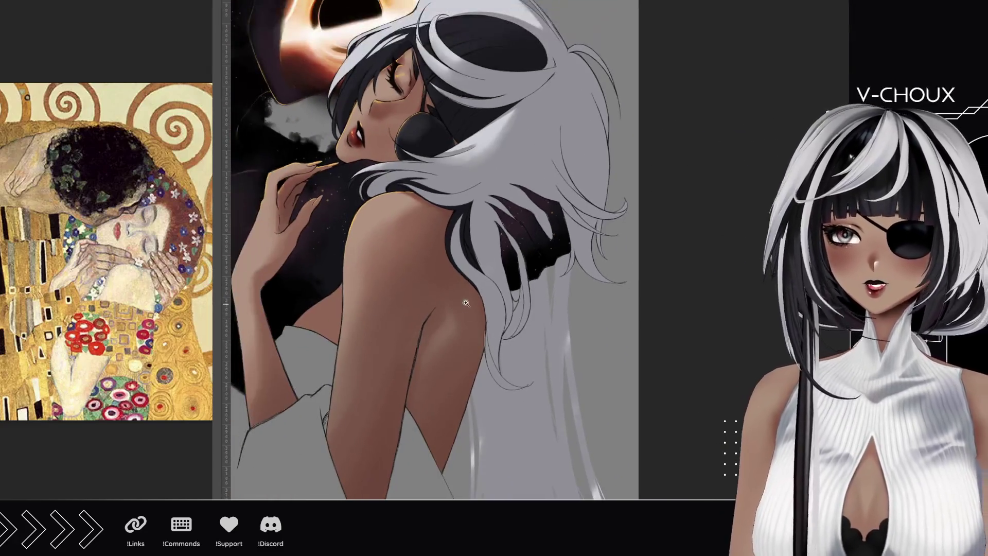
scroll(466, 302, "up", 2)
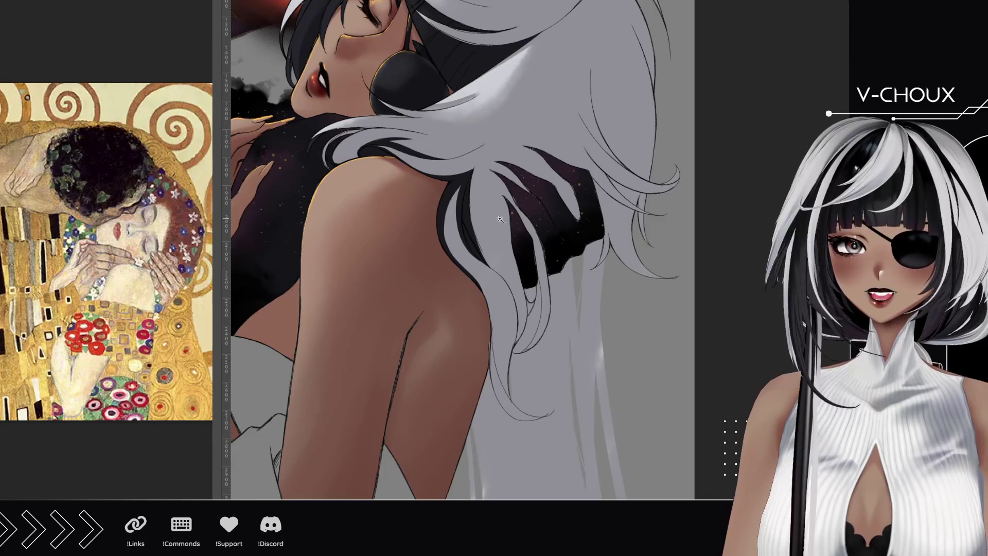
scroll(500, 219, "up", 1)
scroll(461, 218, "up", 2)
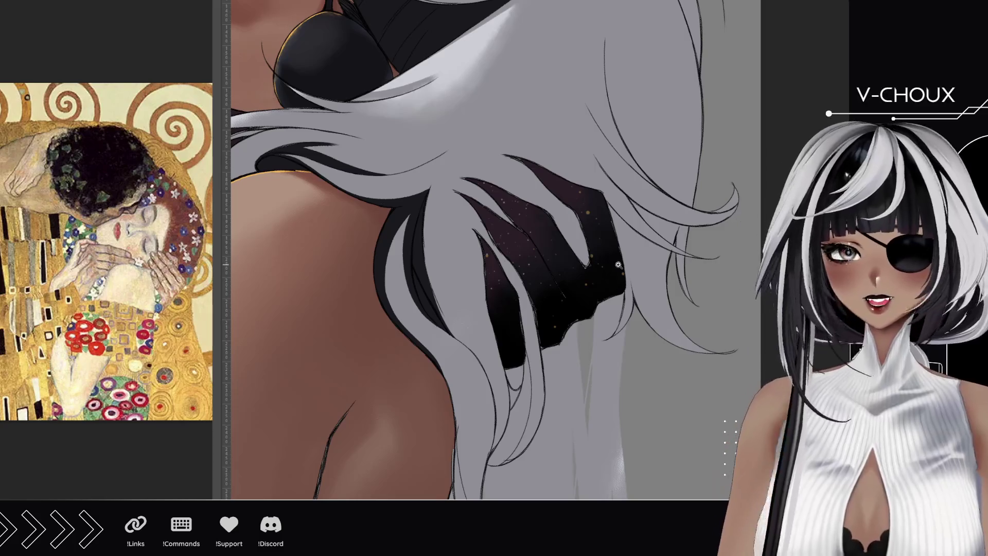
scroll(643, 275, "up", 1)
scroll(642, 275, "up", 1)
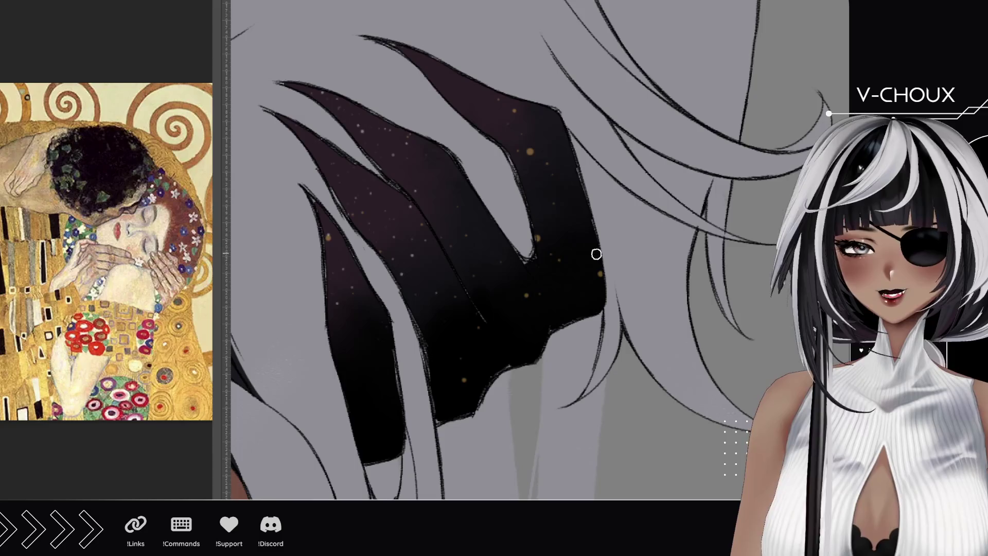
left_click_drag(595, 240, 593, 172)
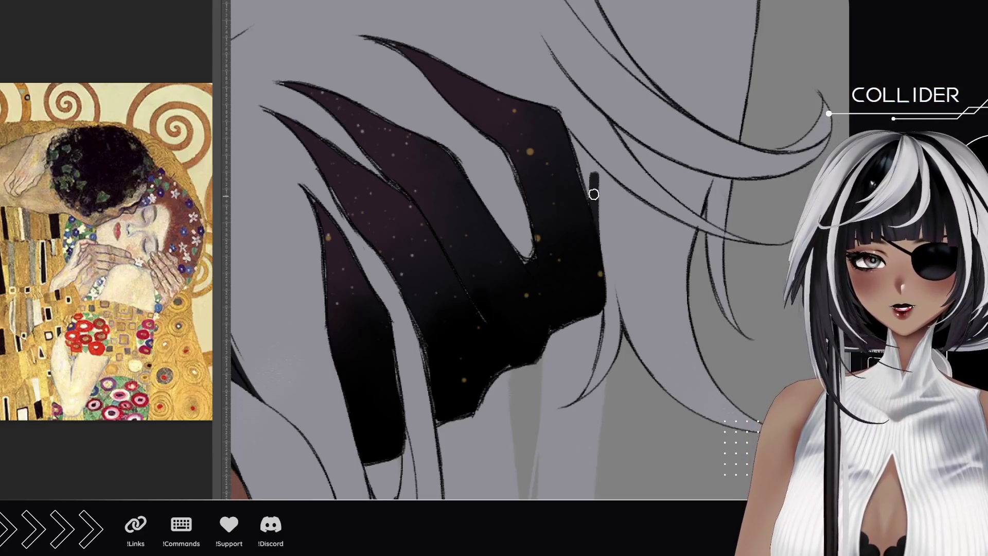
left_click_drag(594, 169, 569, 141)
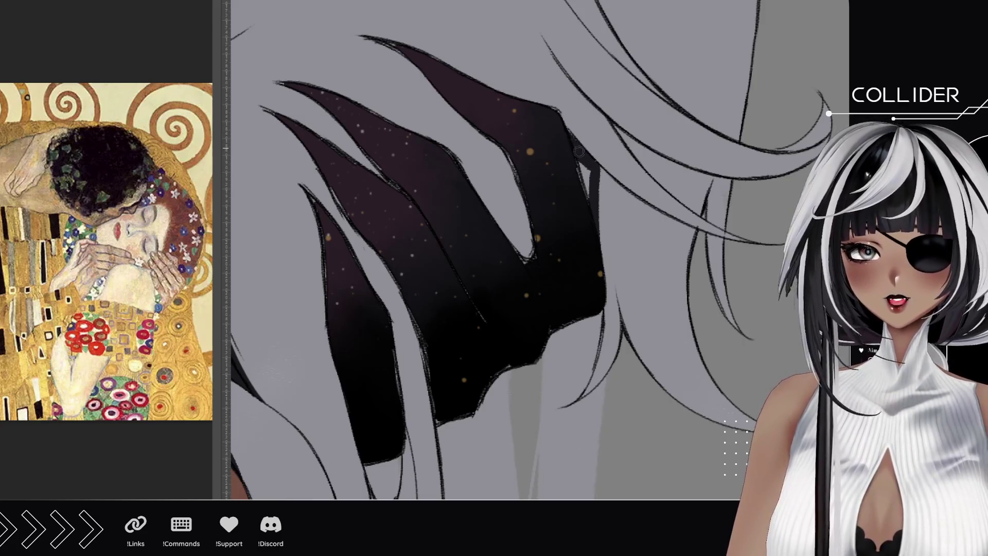
left_click_drag(575, 148, 584, 198)
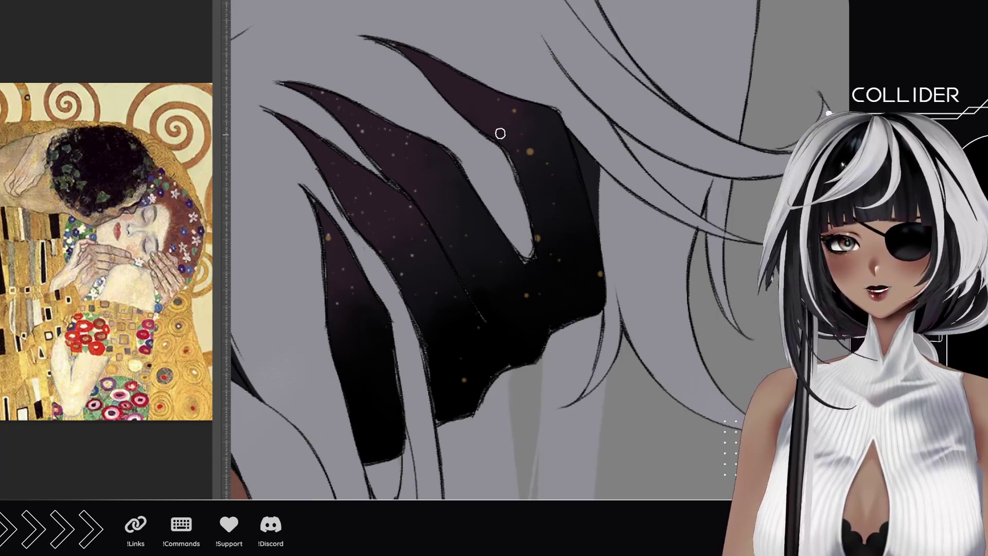
Paint a dark strand into the grey gap between the hair strands
mouse_move(456, 109)
left_mouse_down()
mouse_move(461, 166)
mouse_move(483, 144)
mouse_move(487, 206)
mouse_move(487, 190)
mouse_move(527, 255)
left_mouse_up()
mouse_move(487, 128)
left_mouse_down()
mouse_move(494, 168)
mouse_move(538, 218)
mouse_move(523, 256)
left_mouse_up()
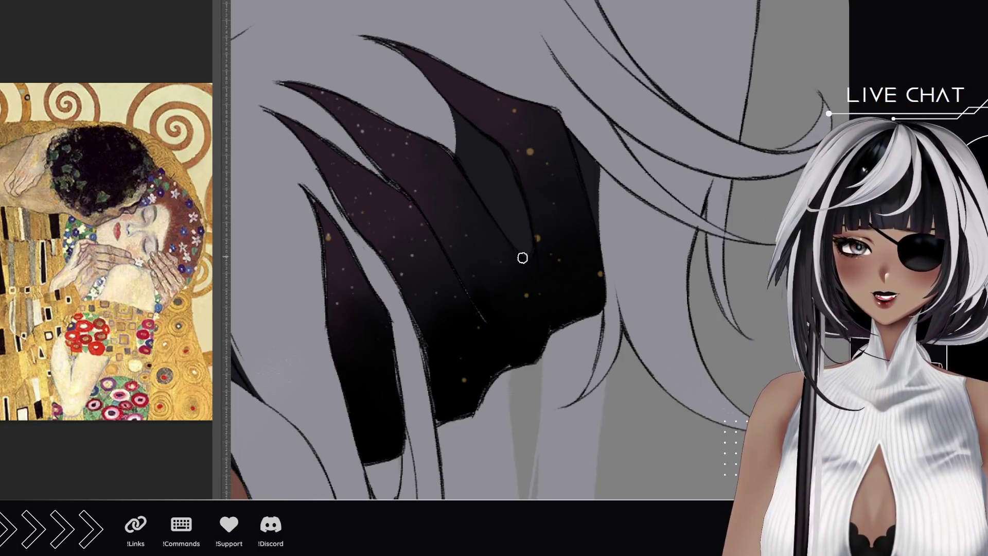
mouse_move(455, 229)
left_mouse_down()
mouse_move(542, 229)
mouse_move(579, 182)
left_mouse_up()
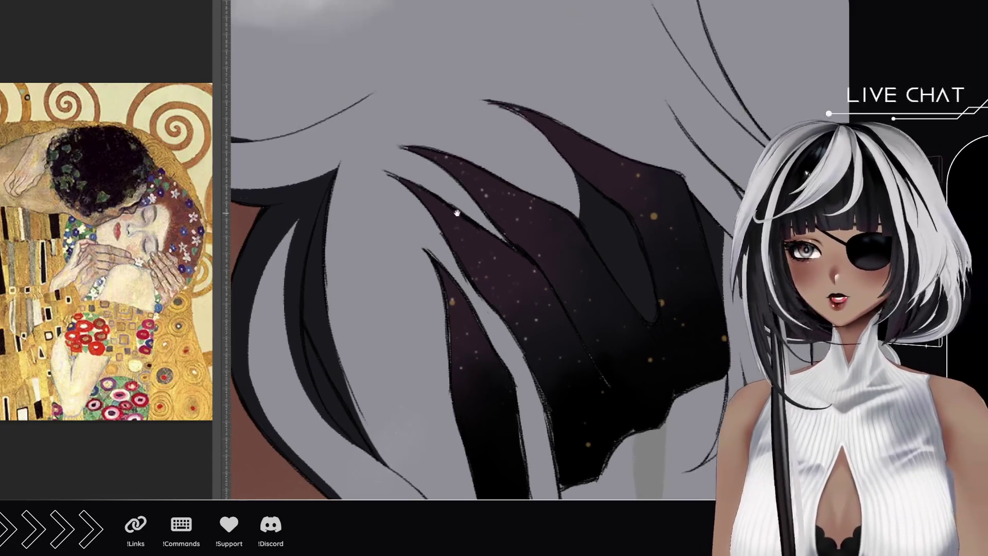
scroll(516, 140, "up", 3)
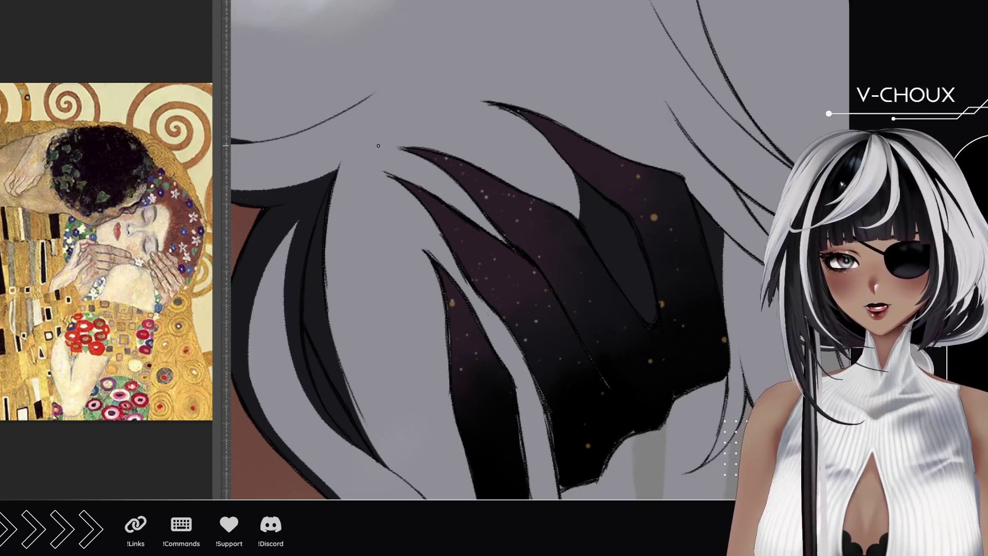
left_click_drag(404, 372, 382, 201)
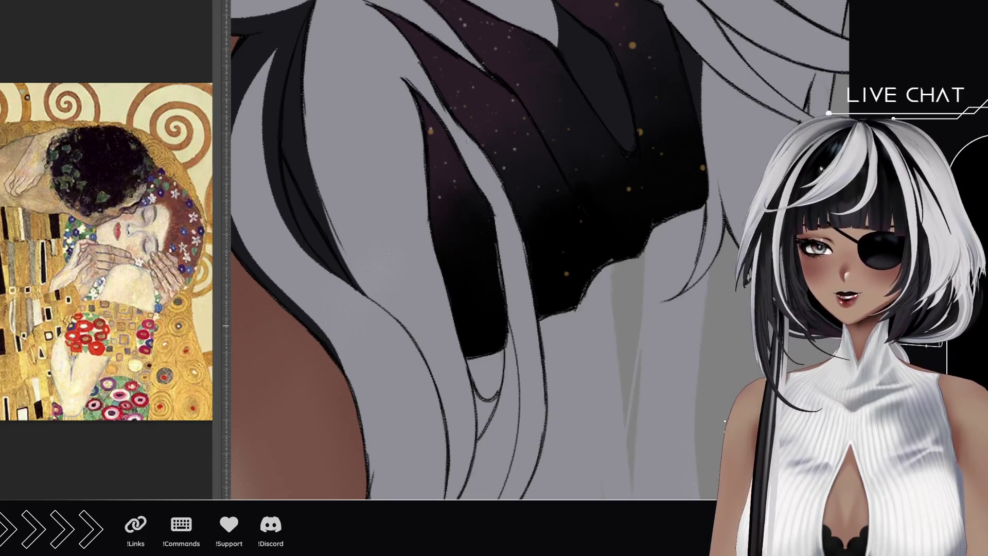
key("ctrl+0")
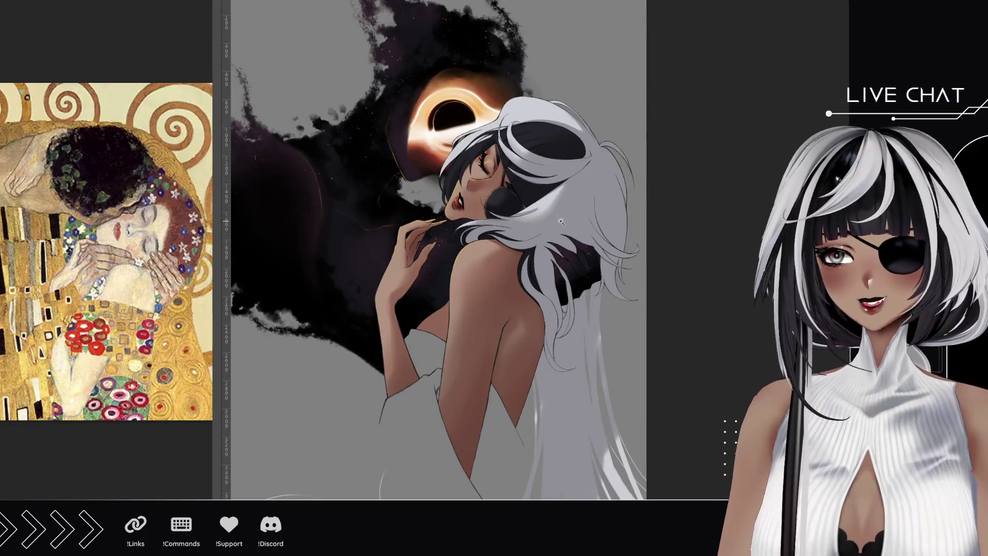
left_click(582, 225)
left_click(582, 224)
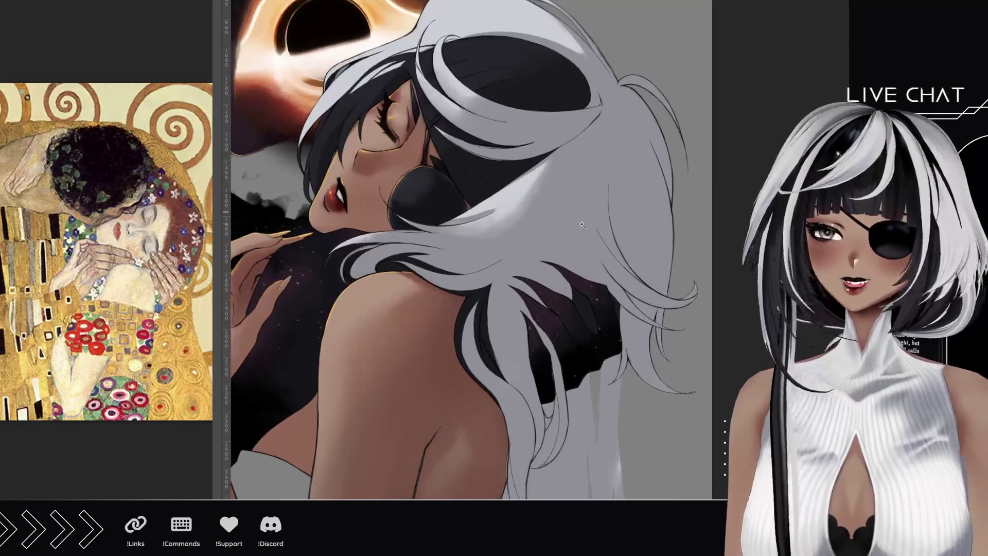
left_click(504, 307)
scroll(507, 283, "down", 5)
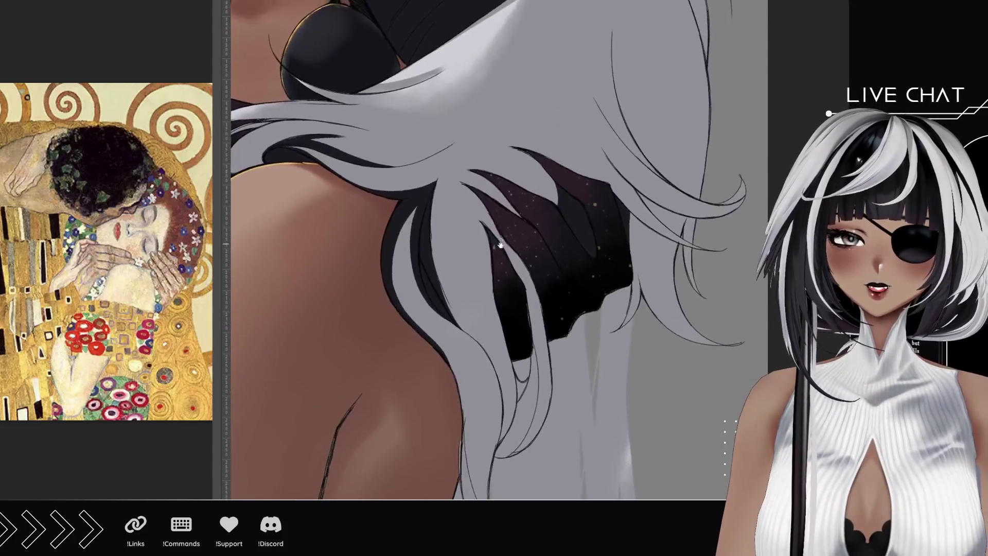
scroll(509, 257, "down", 5)
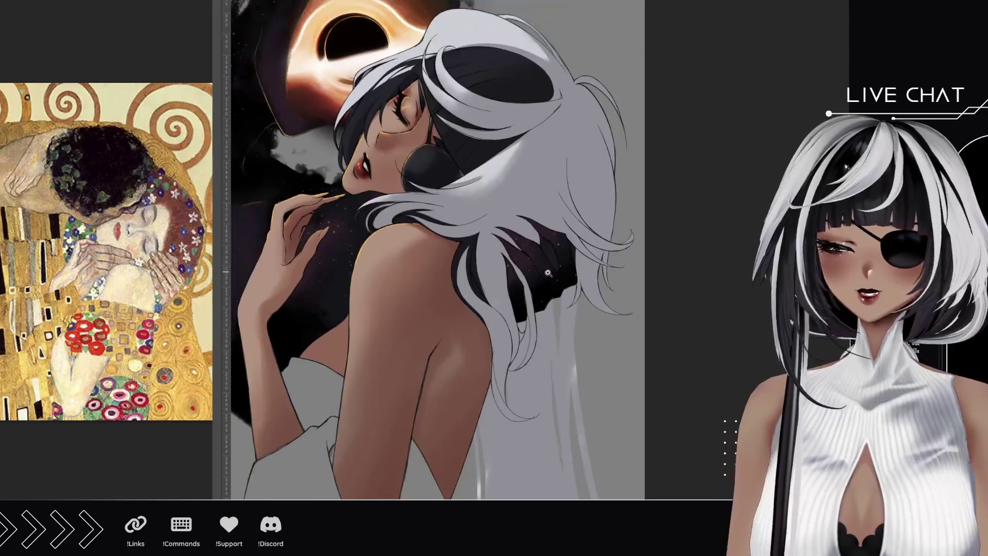
scroll(506, 307, "down", 4)
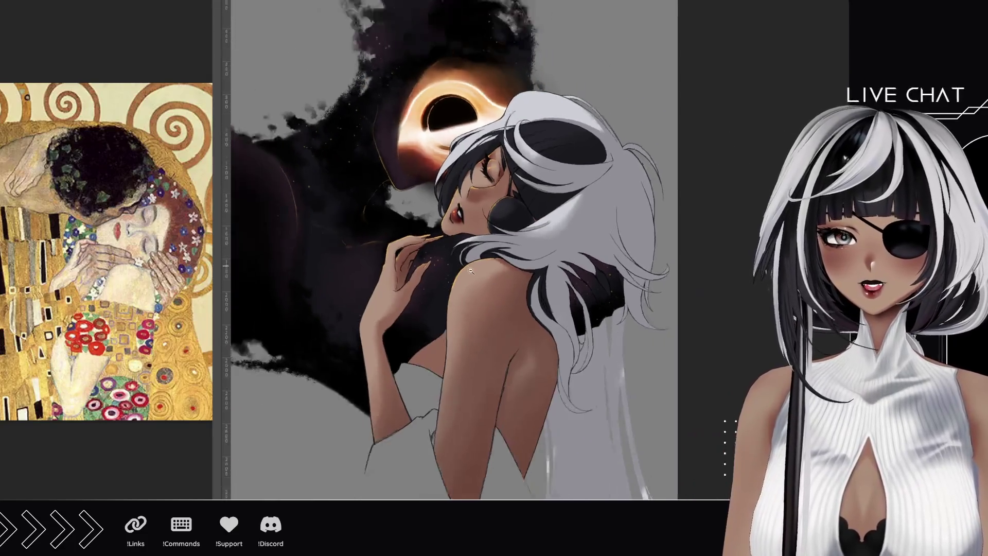
scroll(478, 276, "down", 2)
mouse_move(465, 284)
left_mouse_down()
mouse_move(503, 247)
mouse_move(496, 210)
mouse_move(515, 183)
left_mouse_up()
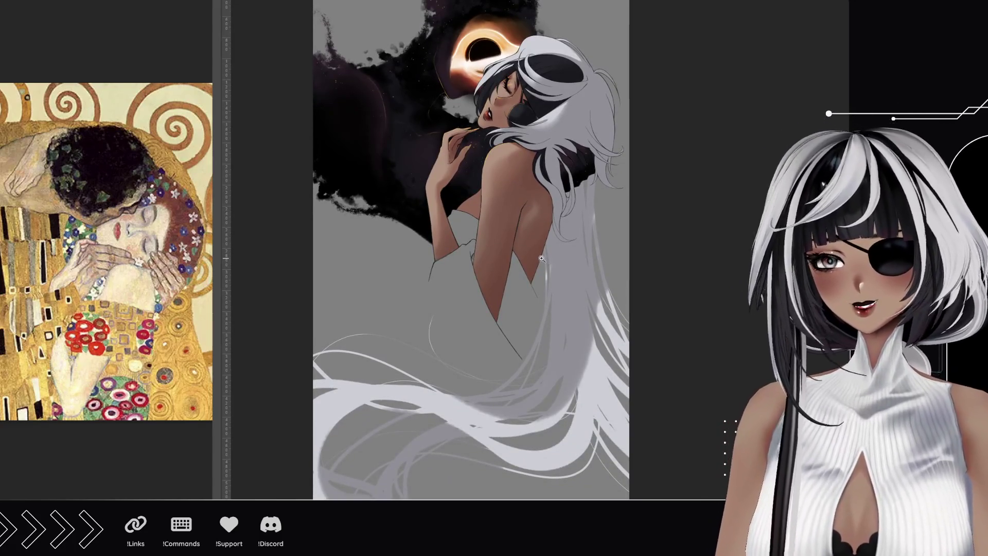